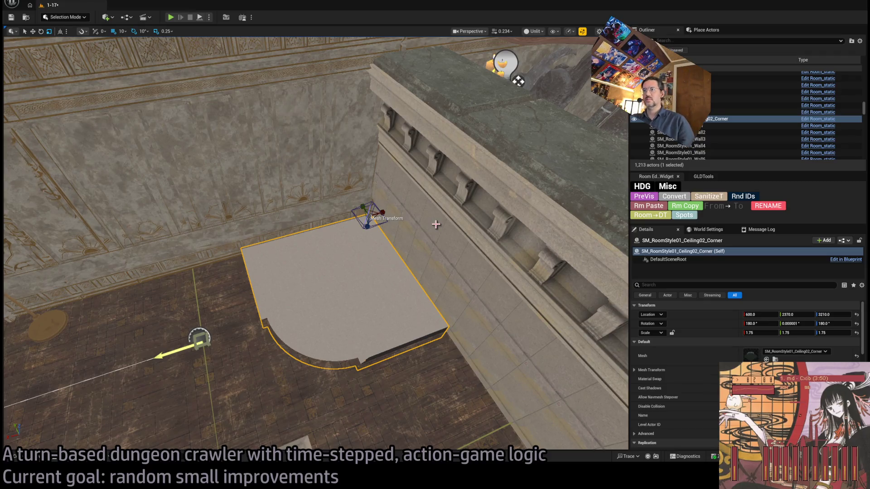
# Duplicate the ceiling corner piece, move the copy down-left, delete it, then show TheMansion's meshes.
pyautogui.moveTo(371, 265)
pyautogui.mouseDown()
pyautogui.moveTo(308, 272)
pyautogui.moveTo(297, 251)
pyautogui.moveTo(414, 198)
pyautogui.mouseUp()
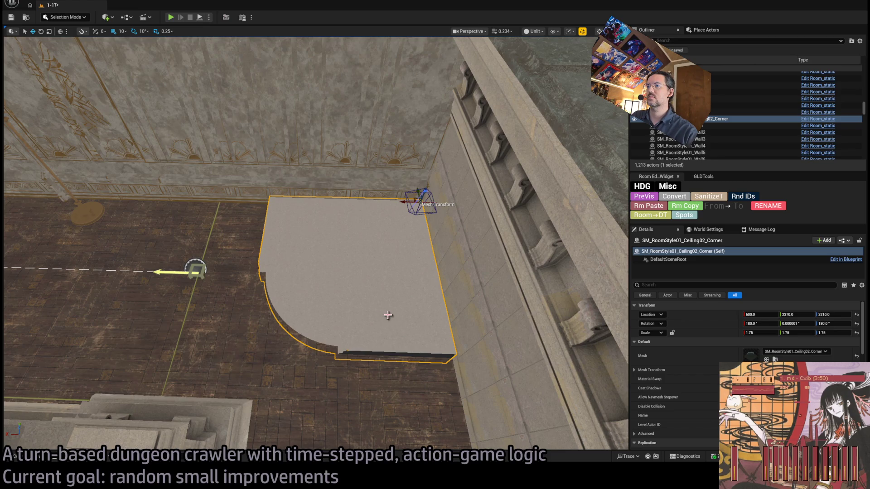
pyautogui.moveTo(312, 304); pyautogui.dragTo(351, 191)
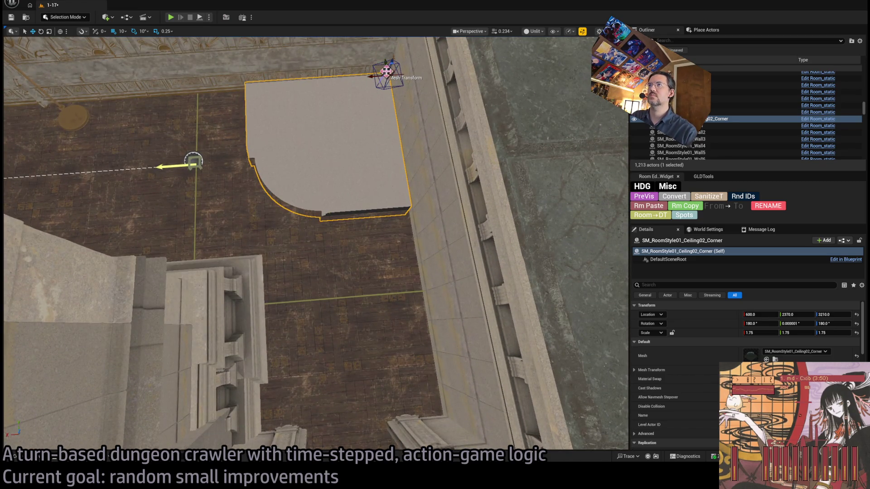
pyautogui.moveTo(385, 63)
pyautogui.mouseDown()
pyautogui.moveTo(403, 226)
pyautogui.moveTo(396, 205)
pyautogui.moveTo(399, 213)
pyautogui.moveTo(385, 216)
pyautogui.mouseUp()
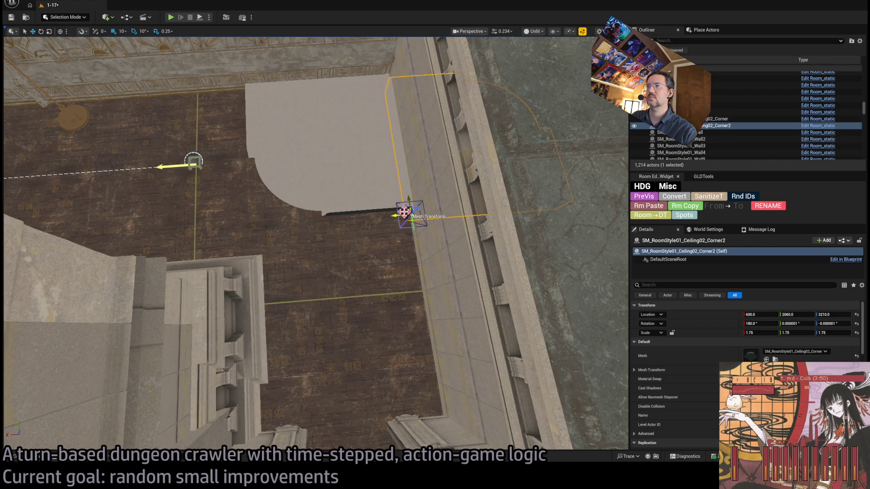
pyautogui.moveTo(405, 209)
pyautogui.mouseDown()
pyautogui.moveTo(379, 253)
pyautogui.moveTo(334, 381)
pyautogui.moveTo(308, 326)
pyautogui.mouseUp()
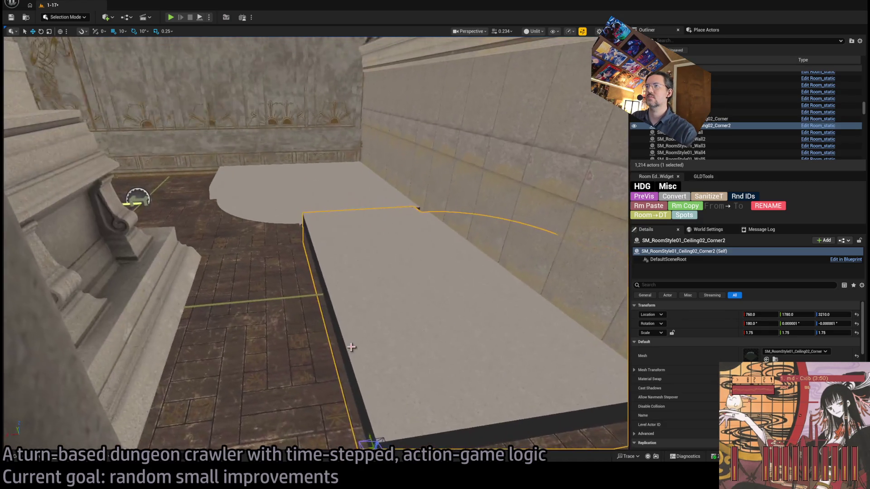
pyautogui.press('Delete')
pyautogui.moveTo(344, 294)
pyautogui.mouseDown()
pyautogui.moveTo(369, 295)
pyautogui.moveTo(363, 290)
pyautogui.mouseUp()
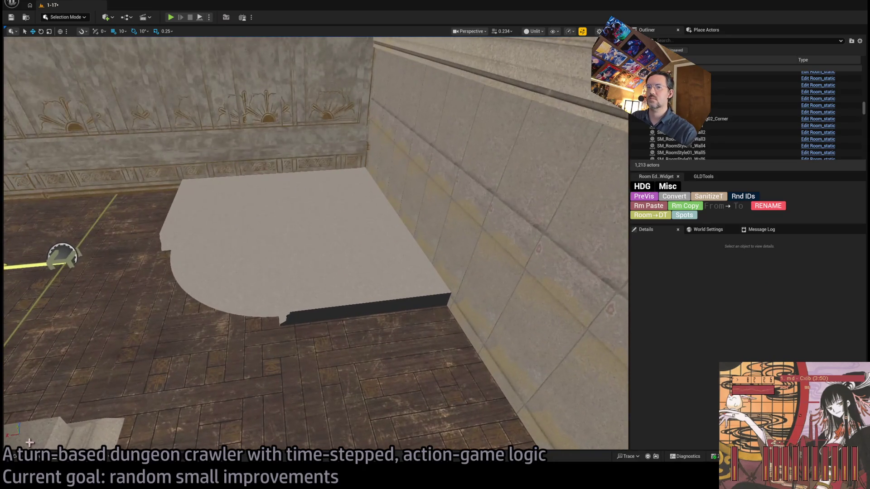
pyautogui.hotkey('ctrl', 'space')
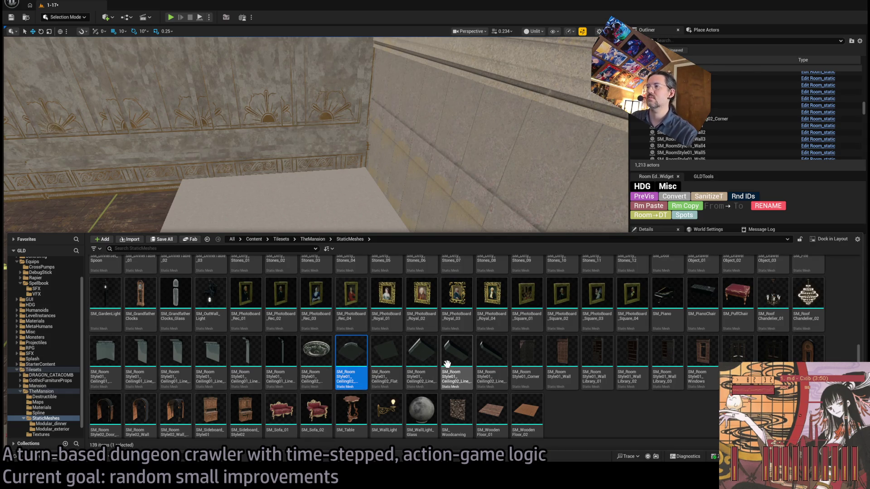
# Duplicate Ceiling02_Corner and swap the copy's mesh to Ceiling02_Line_01.
pyautogui.moveTo(419, 354)
pyautogui.mouseDown()
pyautogui.moveTo(396, 365)
pyautogui.moveTo(303, 340)
pyautogui.moveTo(319, 338)
pyautogui.mouseUp()
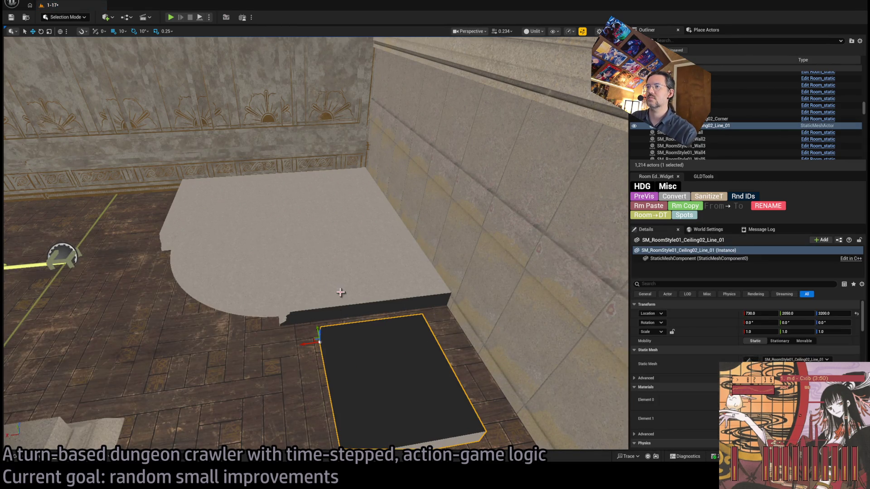
pyautogui.hotkey('ctrl', 'z')
pyautogui.moveTo(358, 162)
pyautogui.mouseDown()
pyautogui.moveTo(442, 293)
pyautogui.moveTo(438, 283)
pyautogui.mouseUp()
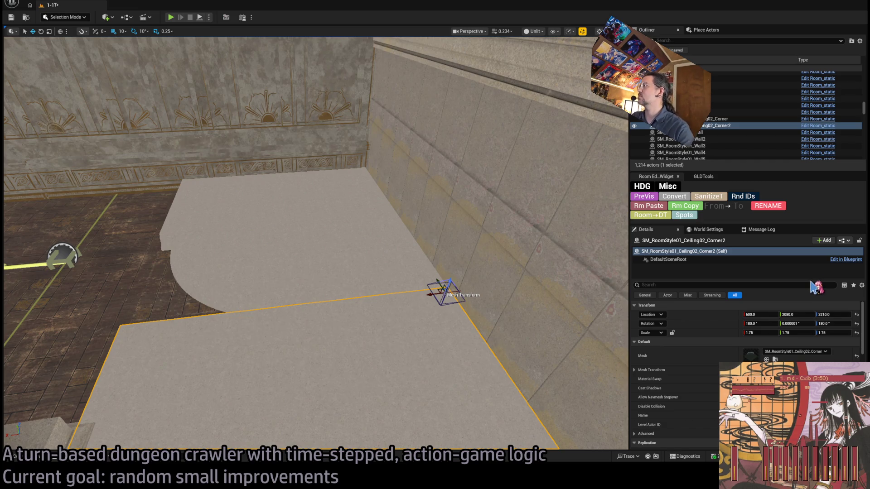
pyautogui.moveTo(563, 321); pyautogui.dragTo(563, 320)
# Rotate the straight ceiling piece -90° yaw, tilt it -10°, and nudge Y and Z to close the seam.
pyautogui.press('e')
pyautogui.moveTo(293, 297)
pyautogui.mouseDown()
pyautogui.moveTo(288, 294)
pyautogui.moveTo(466, 287)
pyautogui.moveTo(453, 288)
pyautogui.moveTo(463, 302)
pyautogui.mouseUp()
pyautogui.press('f')
pyautogui.press('e')
pyautogui.moveTo(430, 233)
pyautogui.mouseDown()
pyautogui.moveTo(446, 229)
pyautogui.moveTo(437, 265)
pyautogui.mouseUp()
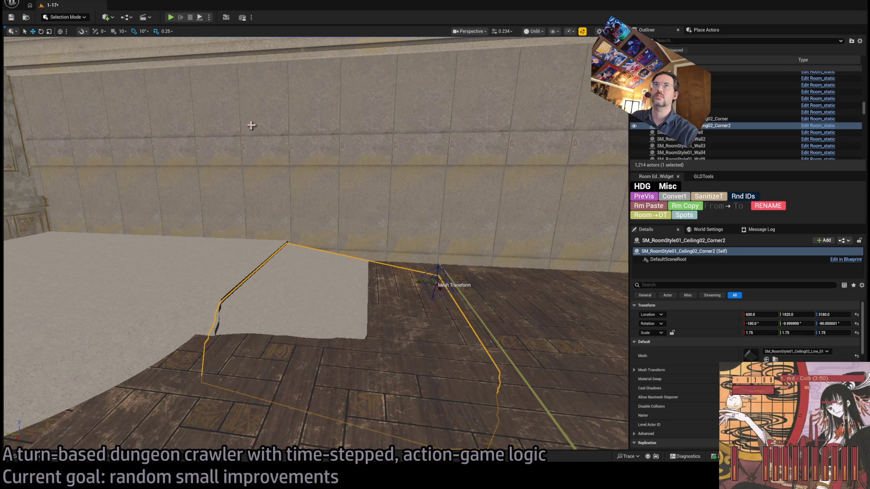
pyautogui.moveTo(438, 271); pyautogui.dragTo(380, 274)
pyautogui.moveTo(329, 215)
pyautogui.mouseDown()
pyautogui.moveTo(311, 225)
pyautogui.moveTo(310, 235)
pyautogui.moveTo(312, 224)
pyautogui.moveTo(310, 231)
pyautogui.moveTo(303, 223)
pyautogui.mouseUp()
pyautogui.moveTo(555, 270); pyautogui.dragTo(571, 257)
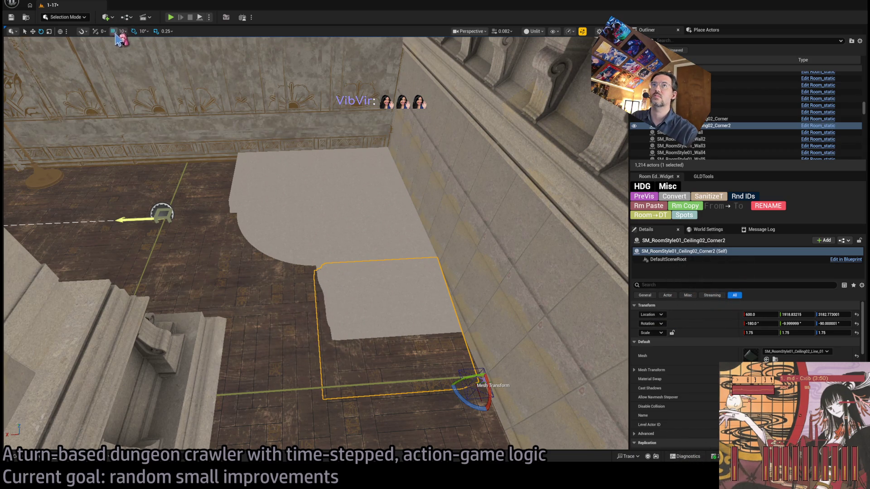
# Duplicate the straight ceiling piece as Corner3 and mirror it with Scale Y -1.75.
pyautogui.moveTo(470, 402)
pyautogui.mouseDown()
pyautogui.moveTo(456, 371)
pyautogui.moveTo(466, 362)
pyautogui.moveTo(130, 224)
pyautogui.moveTo(132, 217)
pyautogui.moveTo(200, 213)
pyautogui.moveTo(195, 222)
pyautogui.moveTo(203, 226)
pyautogui.moveTo(182, 242)
pyautogui.mouseUp()
pyautogui.moveTo(245, 236); pyautogui.dragTo(246, 233)
pyautogui.scroll(4, 320, 337)
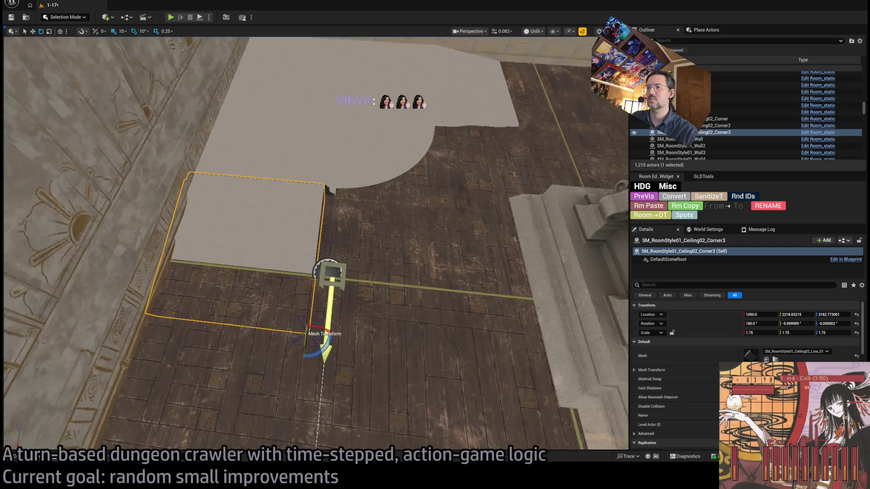
pyautogui.press('m')
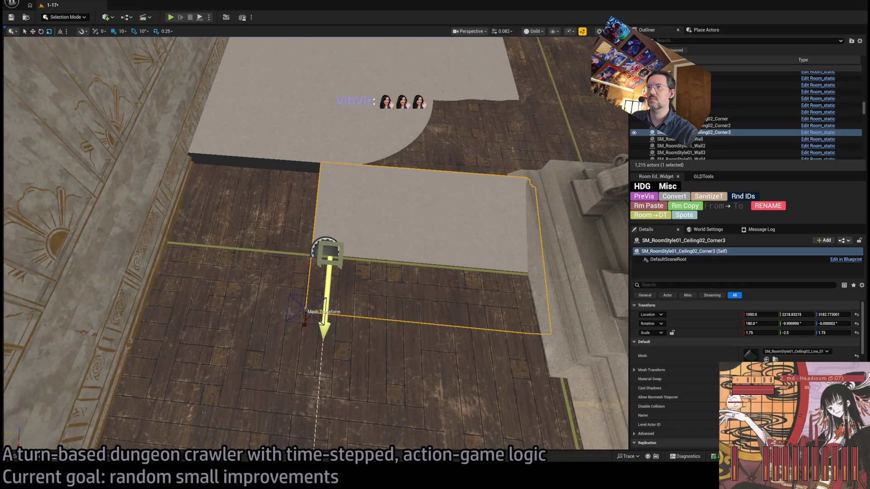
pyautogui.press('.')
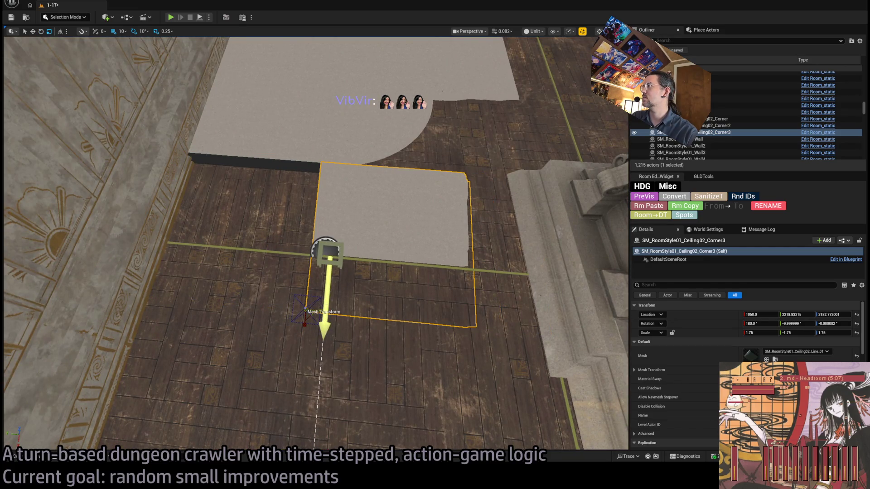
pyautogui.hotkey('ctrl', 'z')
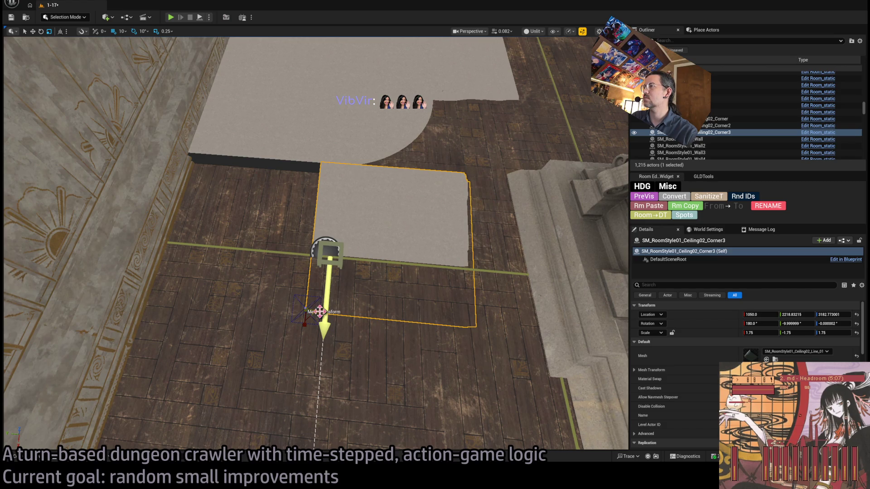
# Slide Corner3 to Location Y about 2368 and nudge X to align its edge.
pyautogui.moveTo(290, 310); pyautogui.dragTo(141, 294)
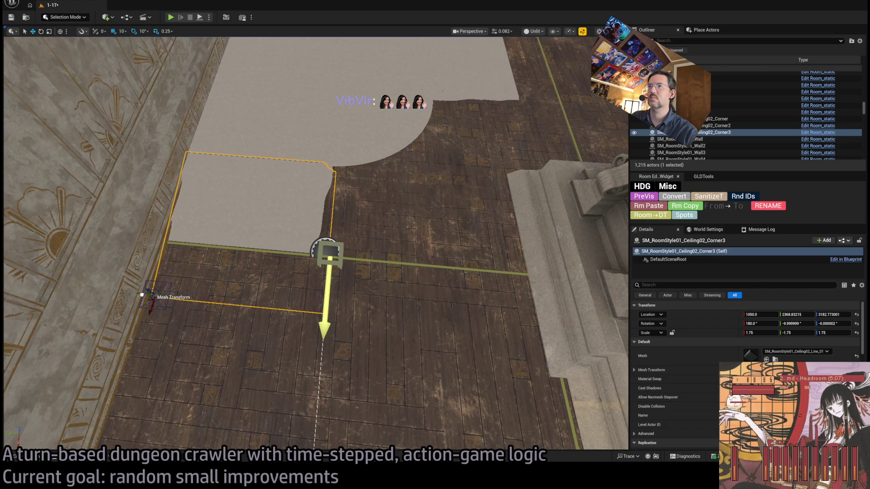
pyautogui.moveTo(198, 283)
pyautogui.mouseDown()
pyautogui.moveTo(198, 240)
pyautogui.moveTo(270, 270)
pyautogui.mouseUp()
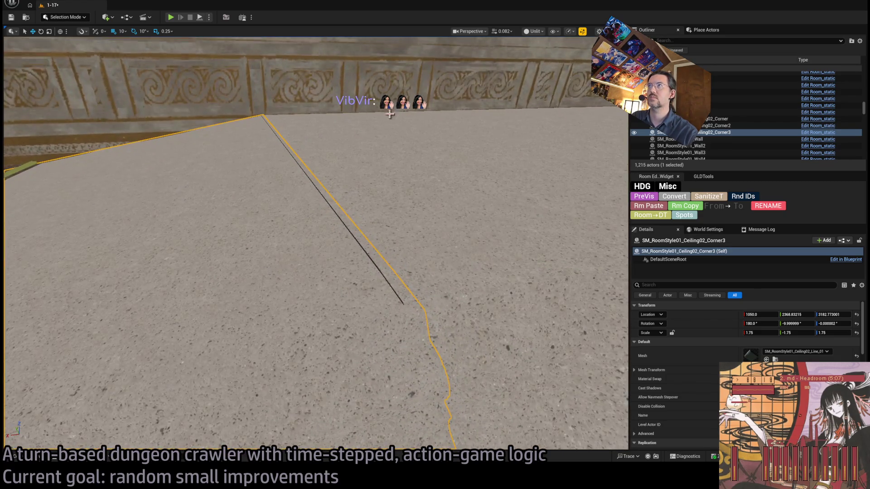
pyautogui.press('f')
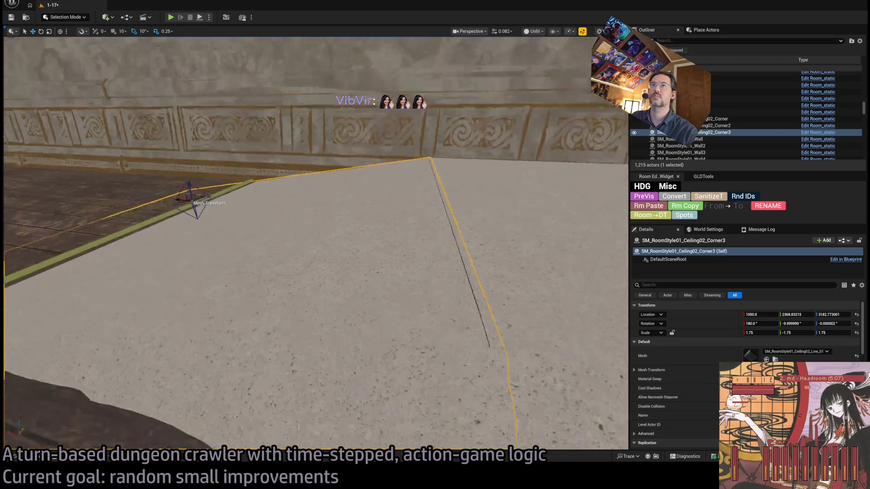
pyautogui.moveTo(182, 201); pyautogui.dragTo(182, 201)
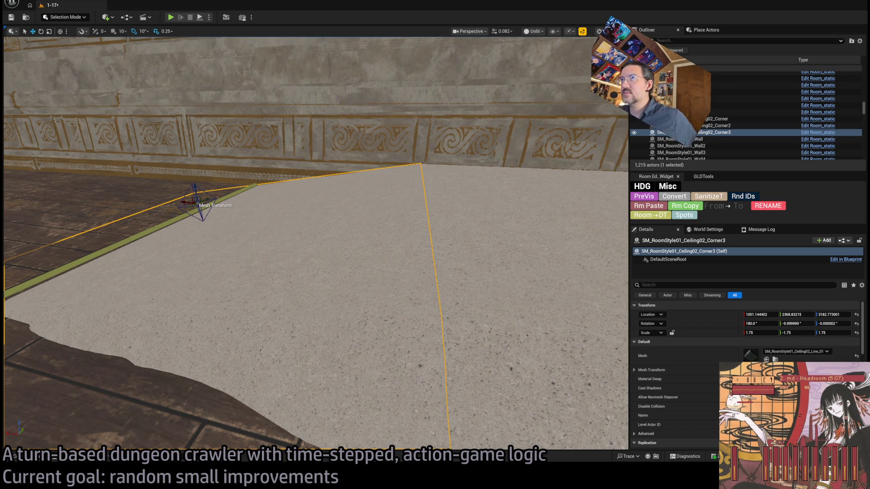
pyautogui.moveTo(404, 162)
pyautogui.mouseDown()
pyautogui.moveTo(385, 191)
pyautogui.moveTo(355, 208)
pyautogui.mouseUp()
pyautogui.scroll(3, 381, 193)
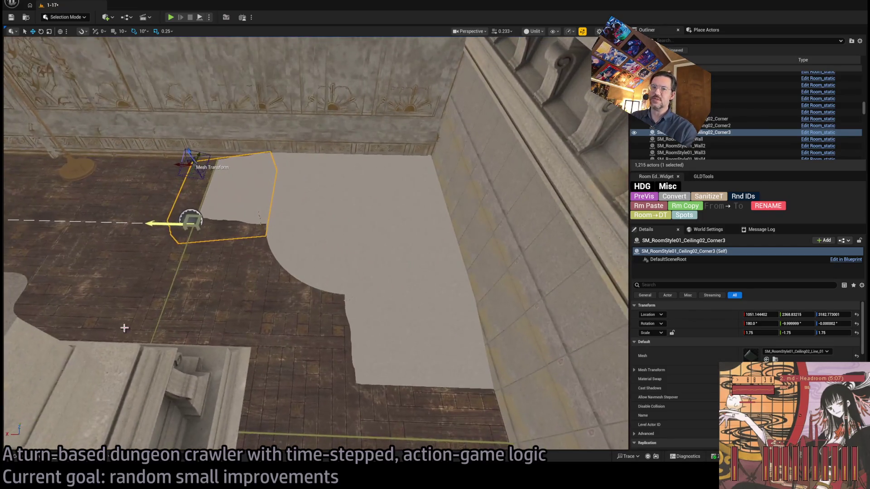
pyautogui.hotkey('ctrl', 'space')
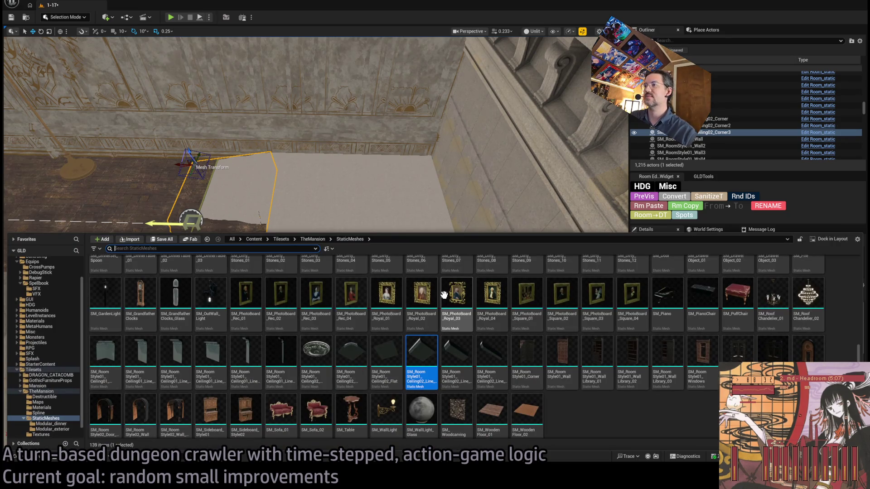
pyautogui.scroll(5, 317, 357)
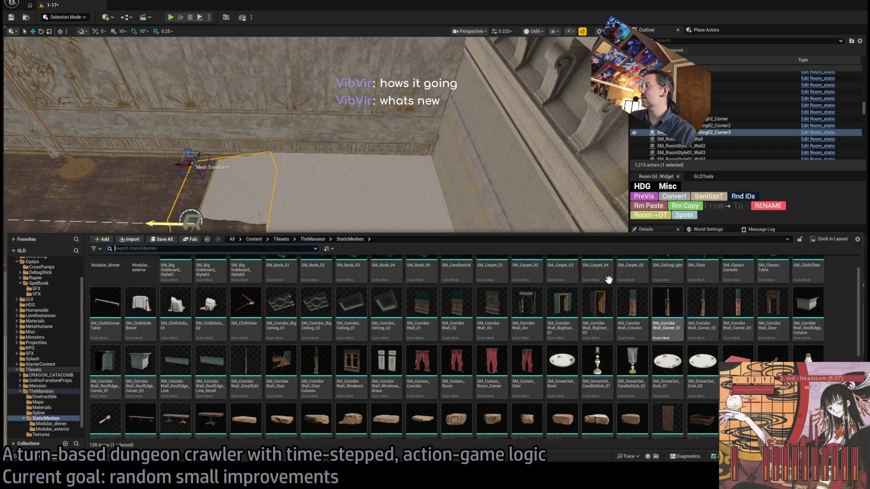
pyautogui.scroll(1, 286, 324)
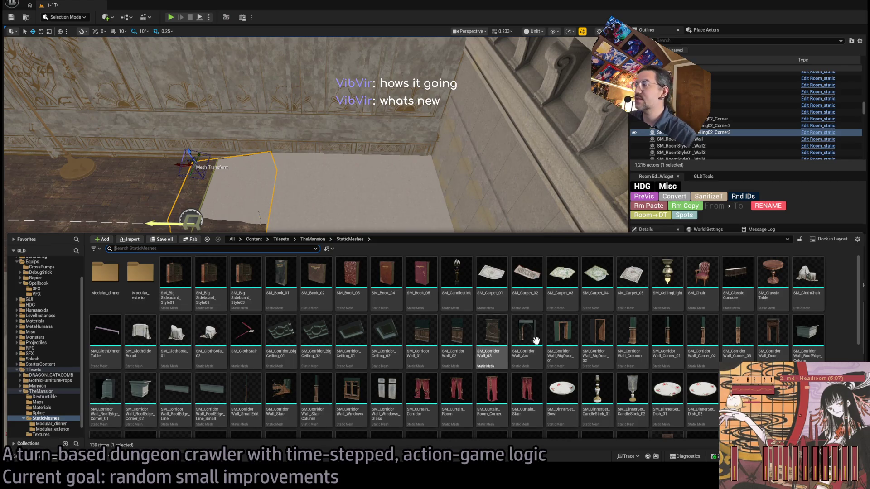
pyautogui.scroll(-3, 566, 349)
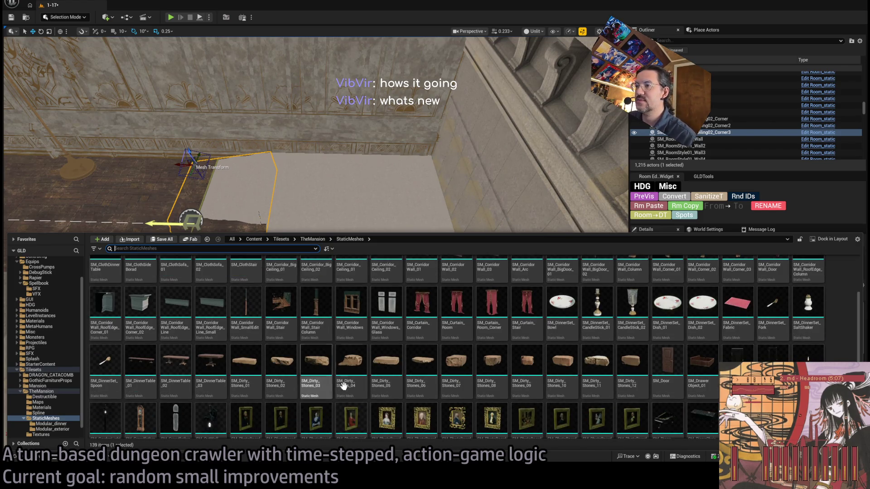
pyautogui.scroll(-2, 443, 401)
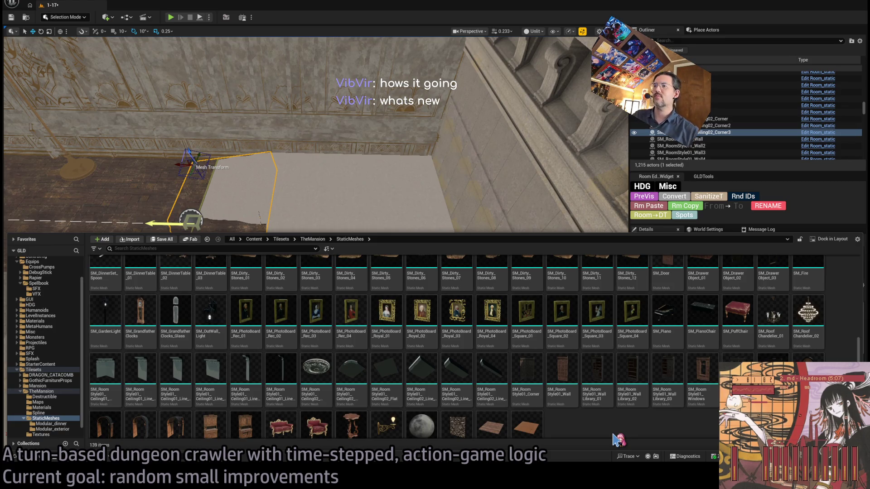
pyautogui.moveTo(452, 74)
pyautogui.mouseDown()
pyautogui.moveTo(310, 108)
pyautogui.moveTo(438, 144)
pyautogui.moveTo(438, 188)
pyautogui.moveTo(431, 157)
pyautogui.mouseUp()
pyautogui.scroll(-3, 438, 179)
pyautogui.scroll(-3, 436, 181)
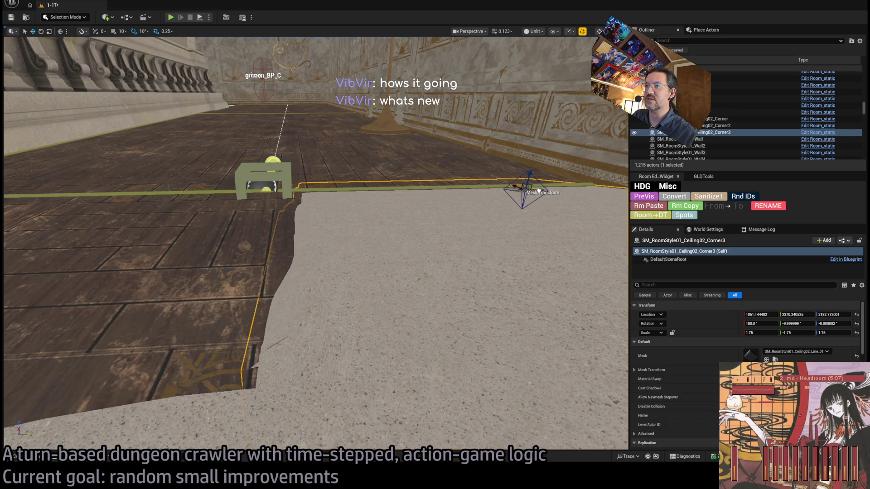
# Turn the wooden corner panel about 190°, set its Scale Z to 0.75, and locate its mesh asset.
pyautogui.moveTo(538, 190)
pyautogui.mouseDown()
pyautogui.moveTo(521, 204)
pyautogui.moveTo(440, 150)
pyautogui.mouseUp()
pyautogui.hotkey('ctrl', 'space')
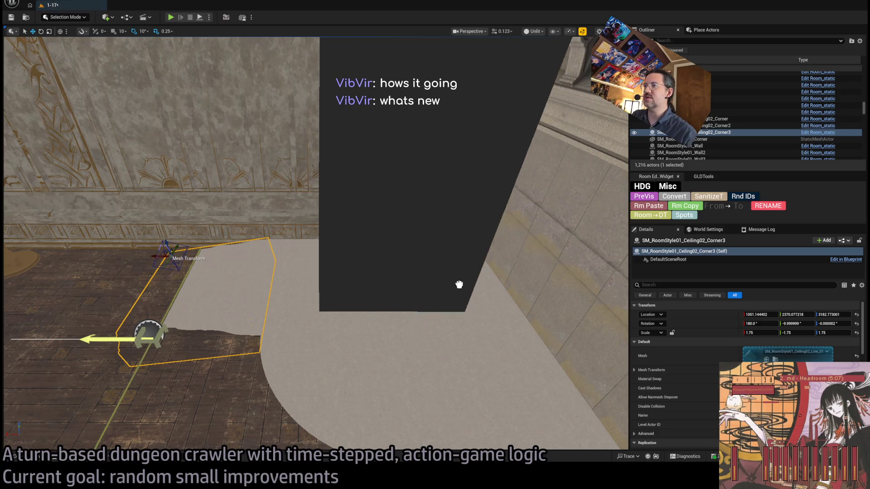
pyautogui.click(476, 256)
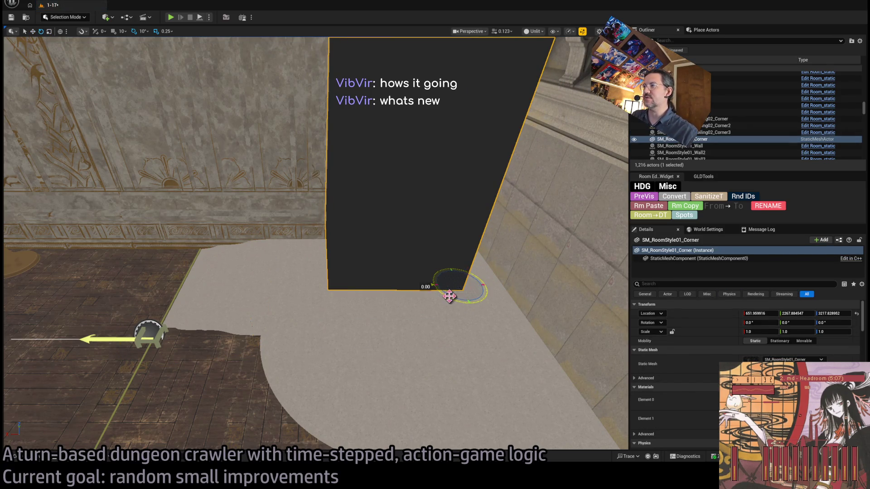
pyautogui.moveTo(449, 296); pyautogui.dragTo(484, 290)
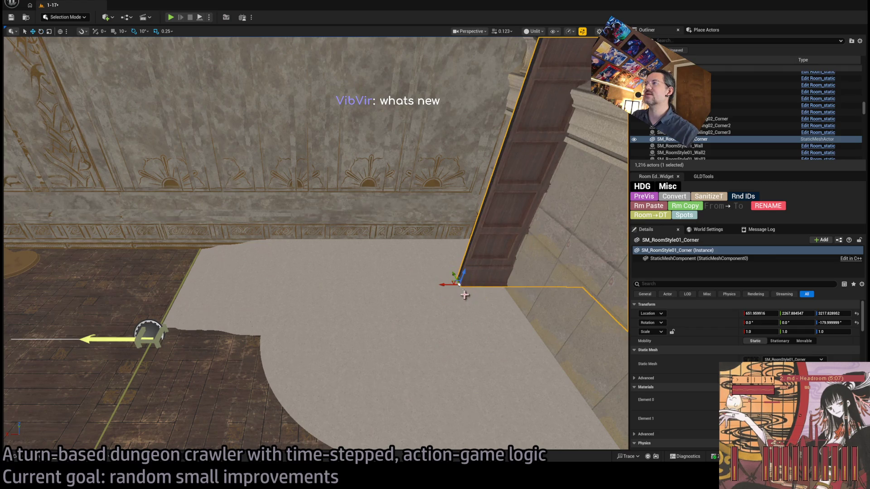
pyautogui.moveTo(343, 247)
pyautogui.mouseDown()
pyautogui.moveTo(355, 230)
pyautogui.moveTo(341, 247)
pyautogui.moveTo(358, 241)
pyautogui.moveTo(363, 252)
pyautogui.mouseUp()
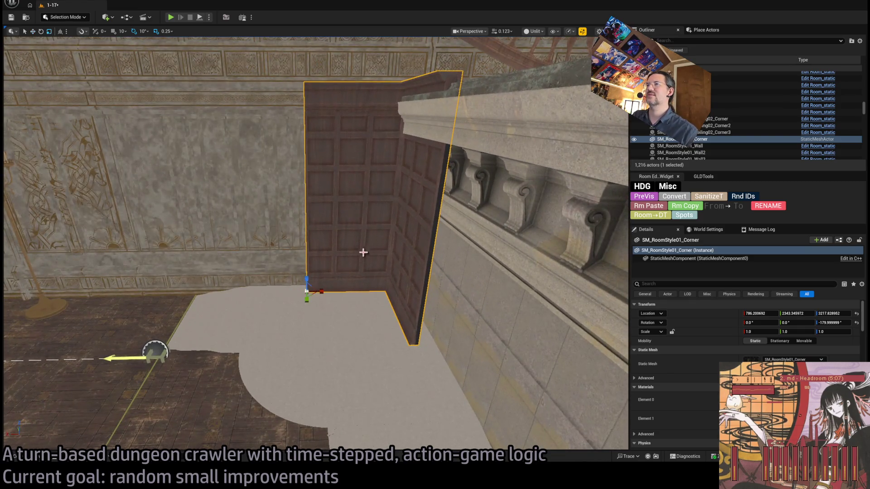
pyautogui.moveTo(307, 279)
pyautogui.mouseDown()
pyautogui.moveTo(307, 290)
pyautogui.moveTo(307, 279)
pyautogui.moveTo(307, 289)
pyautogui.moveTo(325, 285)
pyautogui.moveTo(338, 263)
pyautogui.moveTo(365, 296)
pyautogui.moveTo(365, 267)
pyautogui.mouseUp()
pyautogui.hotkey('ctrl', 'b')
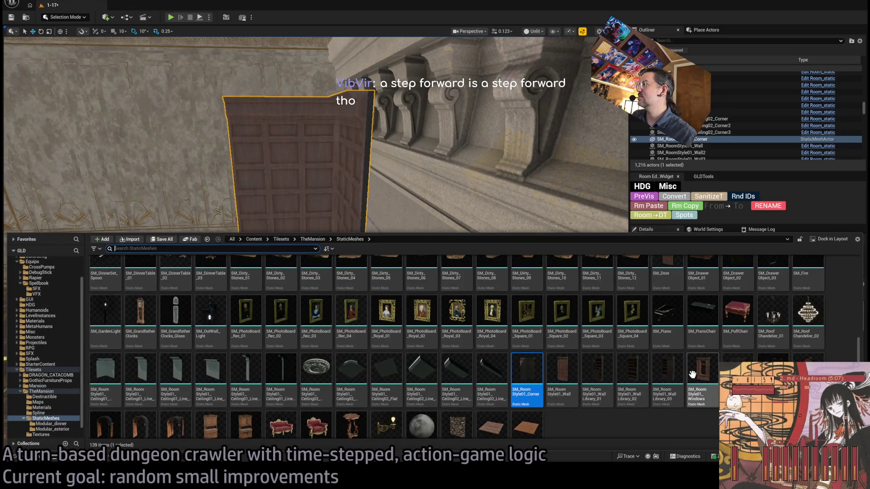
# Undo a trial wall panel, Convert the 0.75-height corner, and Alt-drag a copy sideways.
pyautogui.click(557, 384)
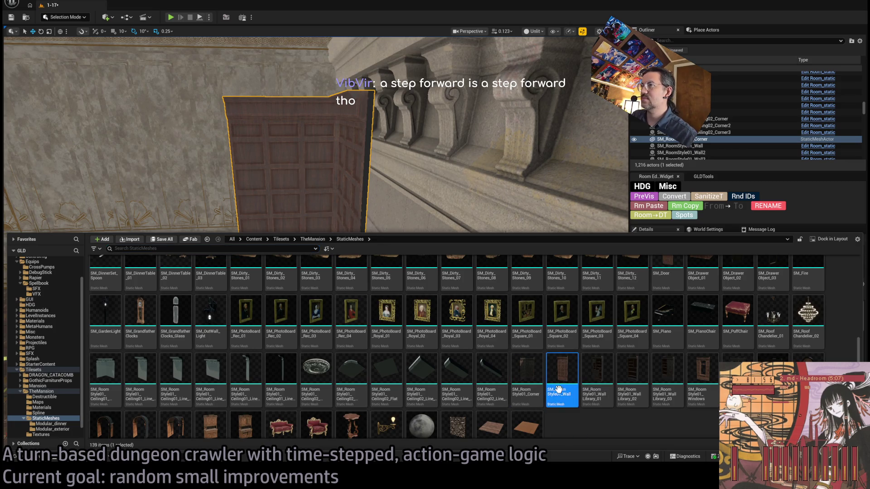
pyautogui.moveTo(317, 239)
pyautogui.mouseDown()
pyautogui.moveTo(349, 324)
pyautogui.moveTo(325, 371)
pyautogui.moveTo(356, 281)
pyautogui.mouseUp()
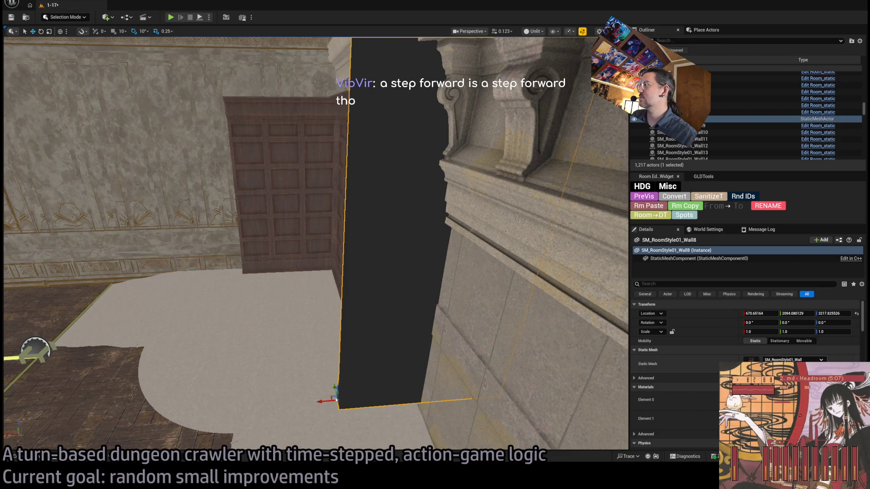
pyautogui.hotkey('ctrl', 'z')
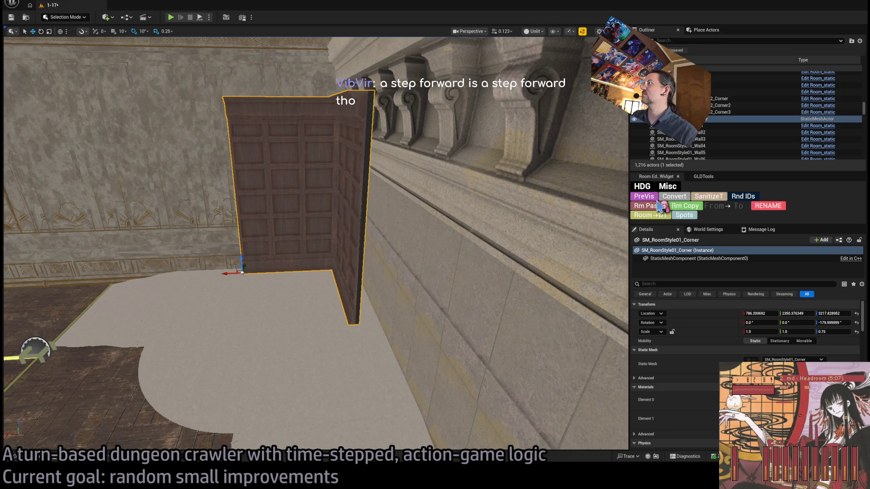
pyautogui.click(674, 198)
pyautogui.scroll(5, 182, 284)
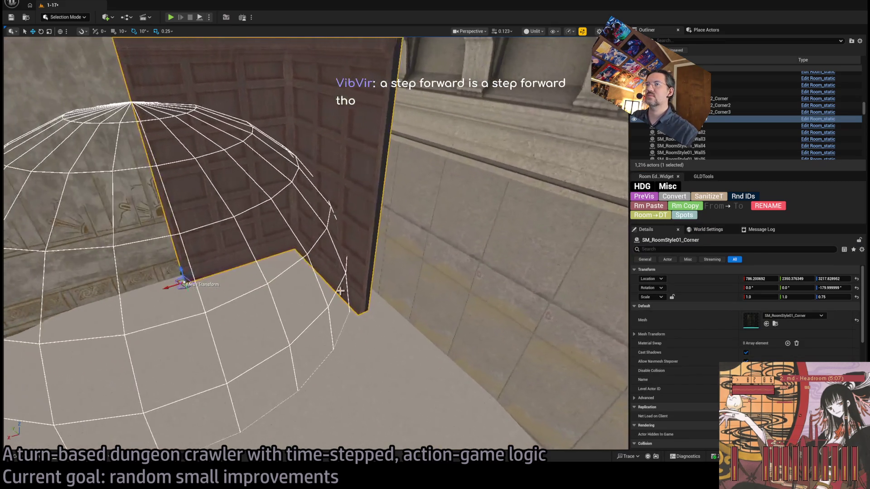
pyautogui.moveTo(184, 275)
pyautogui.mouseDown()
pyautogui.moveTo(177, 273)
pyautogui.moveTo(229, 272)
pyautogui.moveTo(334, 318)
pyautogui.mouseUp()
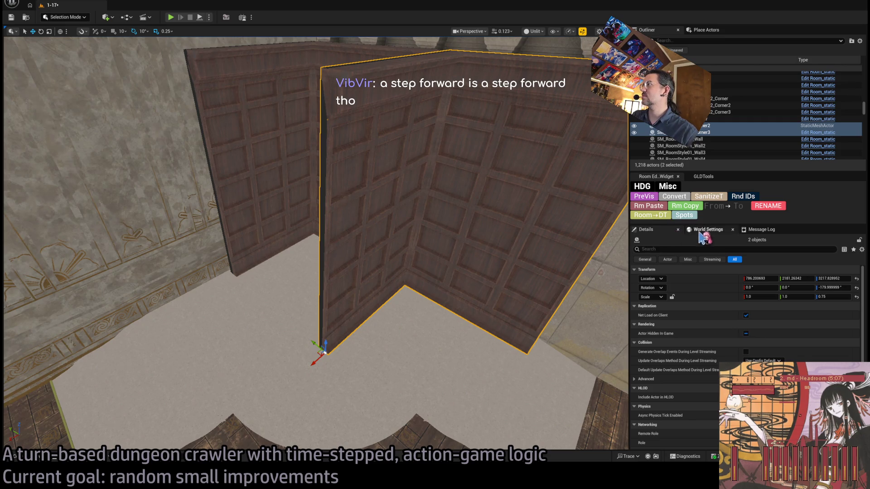
# Remove the extra wooden corner copy, keeping a single duplicate.
pyautogui.click(486, 261)
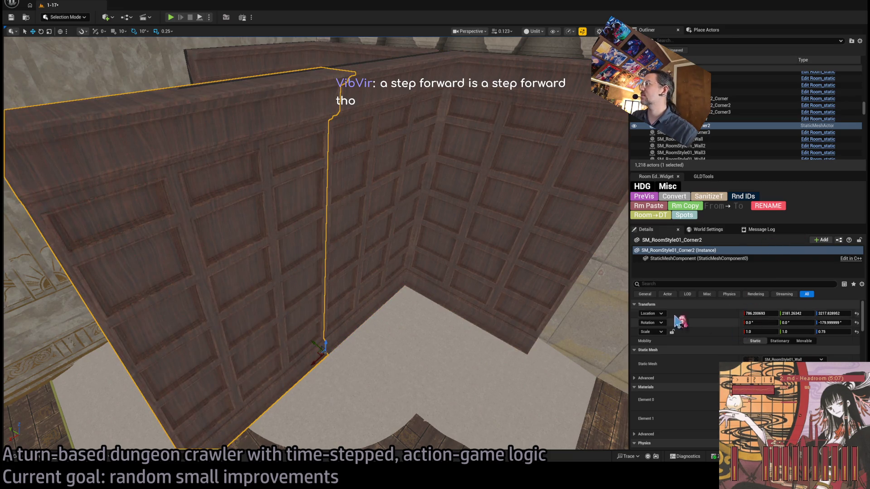
pyautogui.hotkey('ctrl', 'z')
pyautogui.hotkey('ctrl', 'z')
pyautogui.hotkey('ctrl', 'y')
# Rotate the front wall panel about 90° and Convert it to an editable room piece.
pyautogui.click(297, 370)
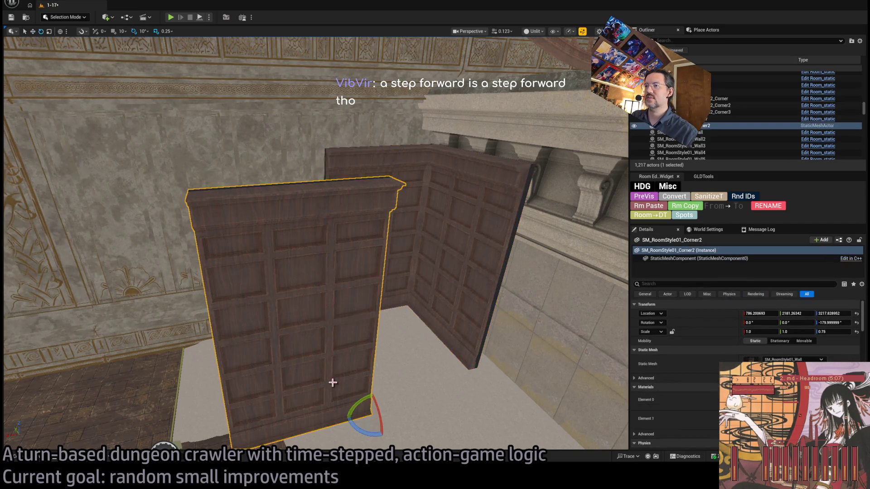
pyautogui.moveTo(364, 431); pyautogui.dragTo(353, 401)
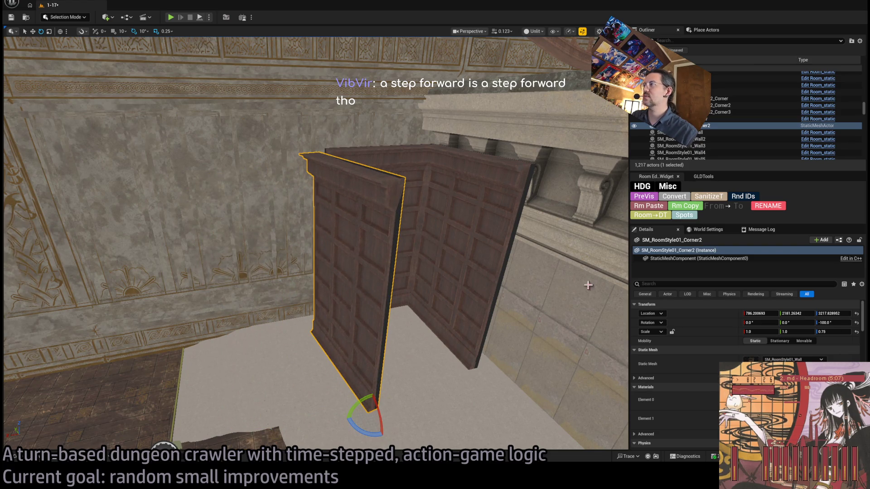
pyautogui.click(671, 200)
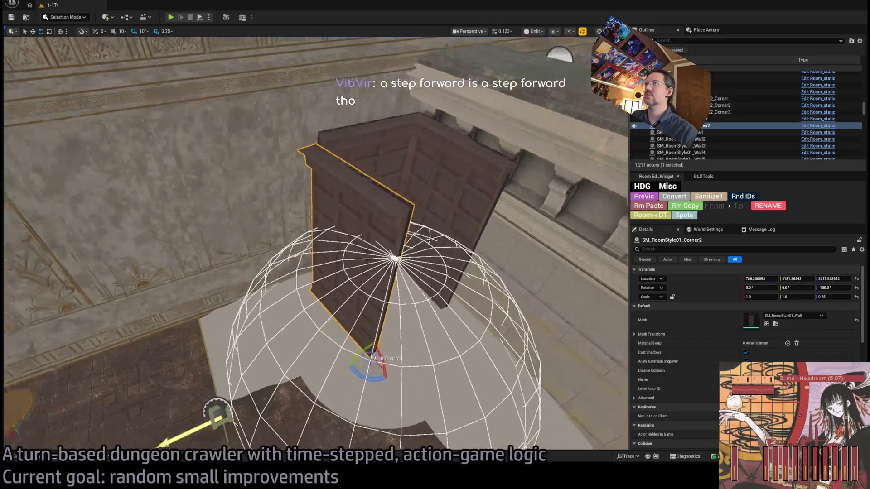
pyautogui.moveTo(387, 391)
pyautogui.mouseDown()
pyautogui.moveTo(367, 373)
pyautogui.moveTo(521, 398)
pyautogui.moveTo(524, 431)
pyautogui.moveTo(484, 426)
pyautogui.moveTo(435, 362)
pyautogui.moveTo(364, 397)
pyautogui.mouseUp()
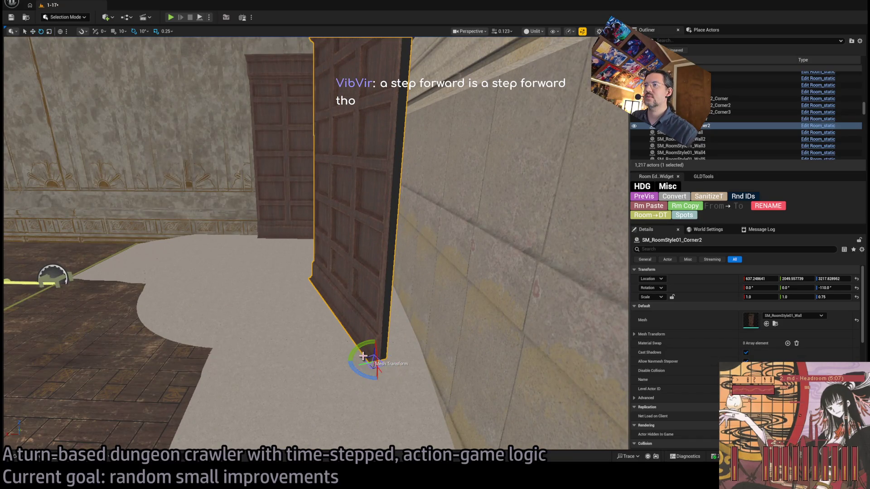
pyautogui.moveTo(367, 368)
pyautogui.mouseDown()
pyautogui.moveTo(407, 372)
pyautogui.moveTo(410, 397)
pyautogui.moveTo(375, 365)
pyautogui.moveTo(438, 375)
pyautogui.moveTo(443, 330)
pyautogui.moveTo(423, 317)
pyautogui.moveTo(453, 362)
pyautogui.moveTo(499, 376)
pyautogui.mouseUp()
pyautogui.moveTo(437, 387)
pyautogui.mouseDown()
pyautogui.moveTo(472, 394)
pyautogui.moveTo(437, 387)
pyautogui.moveTo(458, 383)
pyautogui.moveTo(437, 387)
pyautogui.moveTo(436, 317)
pyautogui.mouseUp()
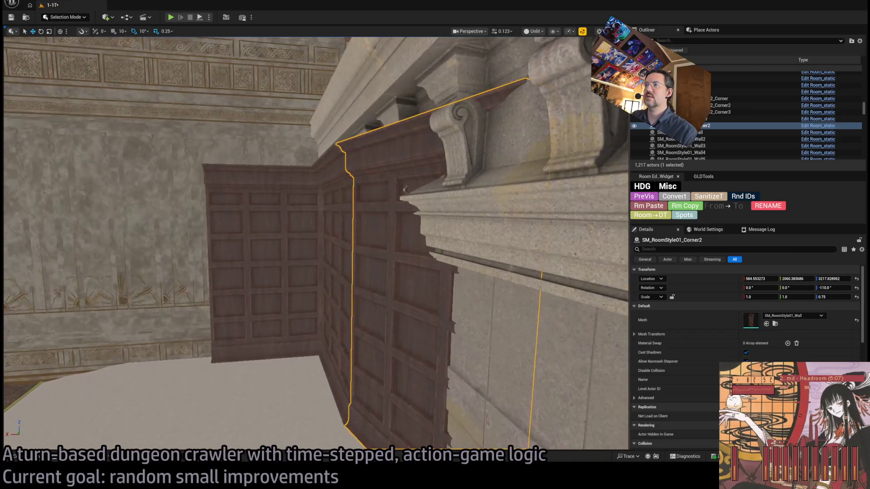
# Remove the angled wall panel and bring up TheMansion's static meshes.
pyautogui.press('Escape')
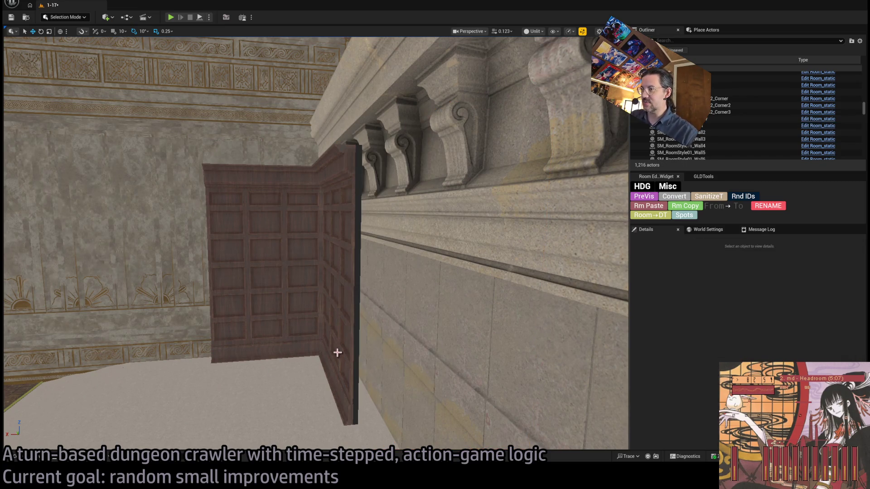
pyautogui.moveTo(338, 352); pyautogui.dragTo(337, 353)
pyautogui.click(14, 456)
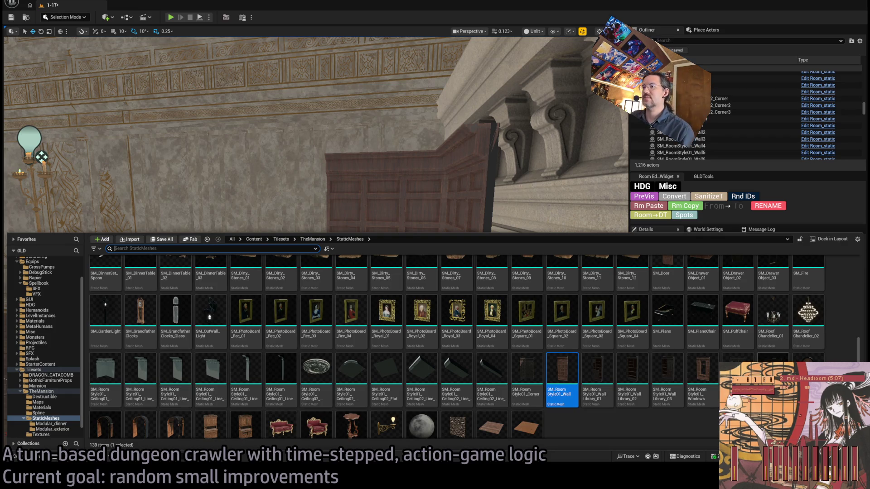
pyautogui.scroll(5, 529, 346)
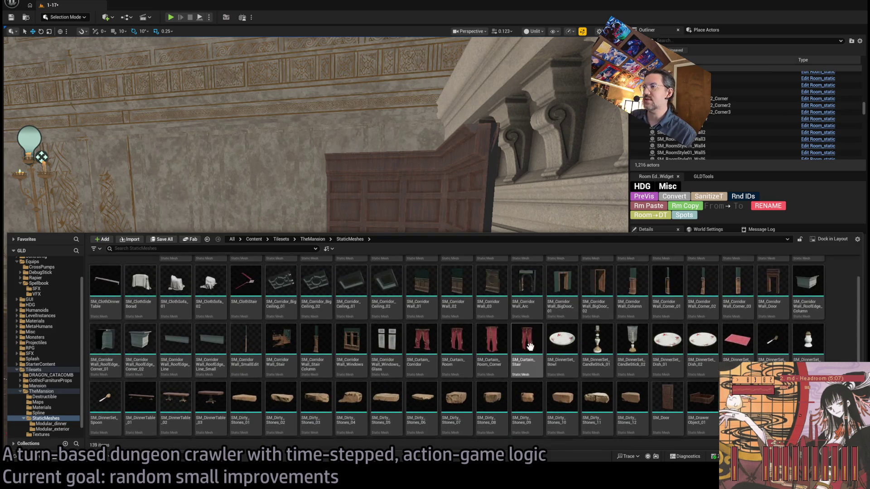
pyautogui.scroll(2, 559, 345)
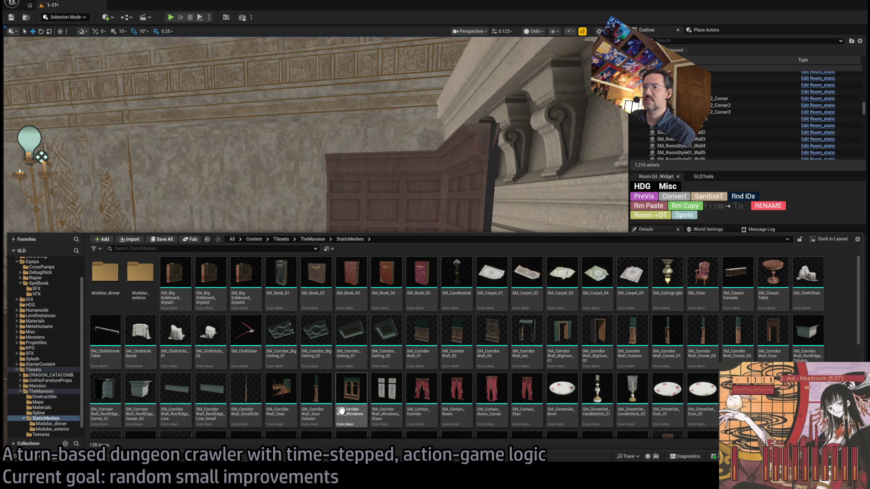
# Place SM_CorridorWall_StairColumn at the corner panel's edge, rotated 180° and scaled to 0.75.
pyautogui.moveTo(442, 191)
pyautogui.mouseDown()
pyautogui.moveTo(406, 402)
pyautogui.moveTo(425, 406)
pyautogui.mouseUp()
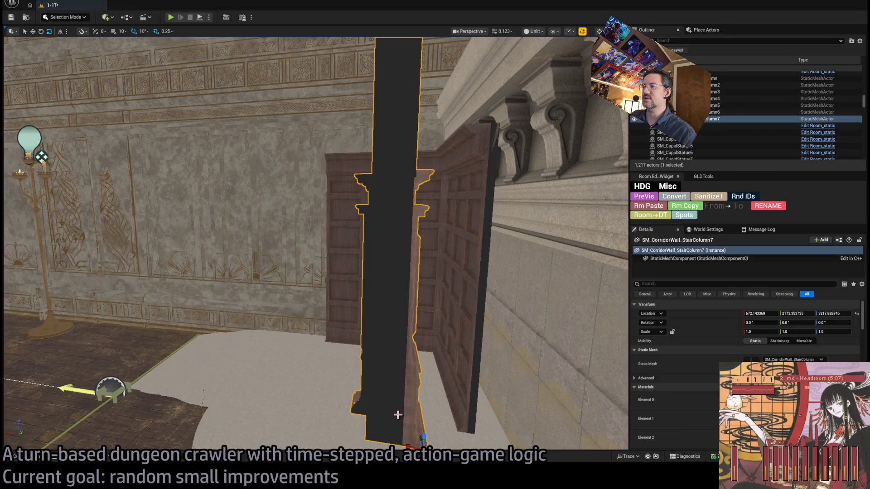
pyautogui.press('e')
pyautogui.moveTo(383, 347)
pyautogui.mouseDown()
pyautogui.moveTo(441, 362)
pyautogui.moveTo(435, 354)
pyautogui.moveTo(305, 344)
pyautogui.moveTo(312, 326)
pyautogui.moveTo(297, 324)
pyautogui.mouseUp()
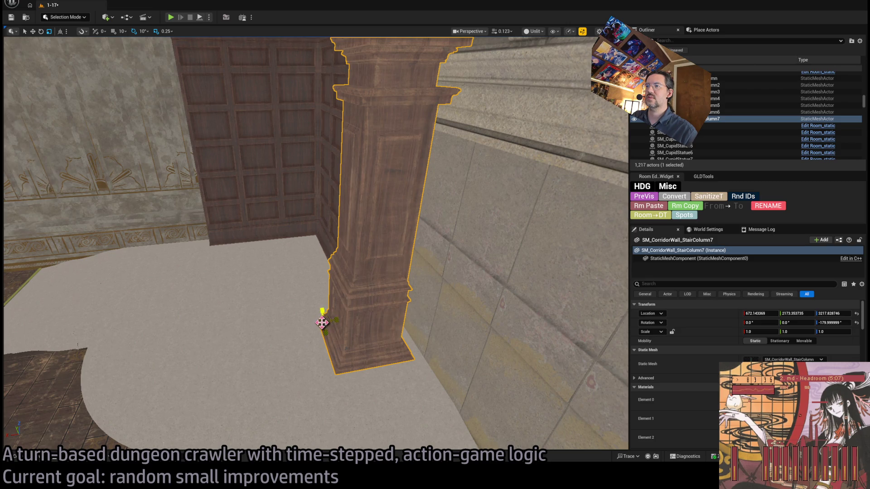
pyautogui.moveTo(321, 323); pyautogui.dragTo(322, 320)
pyautogui.moveTo(399, 313)
pyautogui.mouseDown()
pyautogui.moveTo(381, 319)
pyautogui.moveTo(400, 313)
pyautogui.mouseUp()
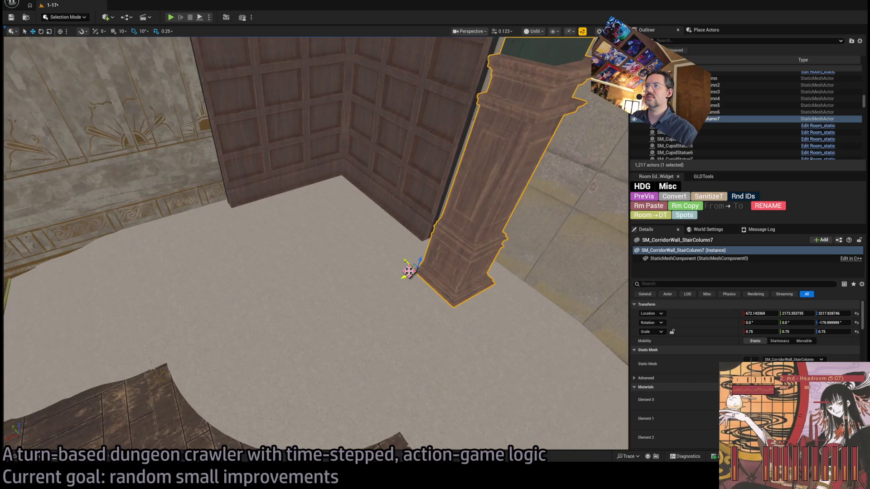
pyautogui.moveTo(416, 240)
pyautogui.mouseDown()
pyautogui.moveTo(416, 273)
pyautogui.moveTo(390, 270)
pyautogui.mouseUp()
pyautogui.moveTo(468, 329); pyautogui.dragTo(469, 329)
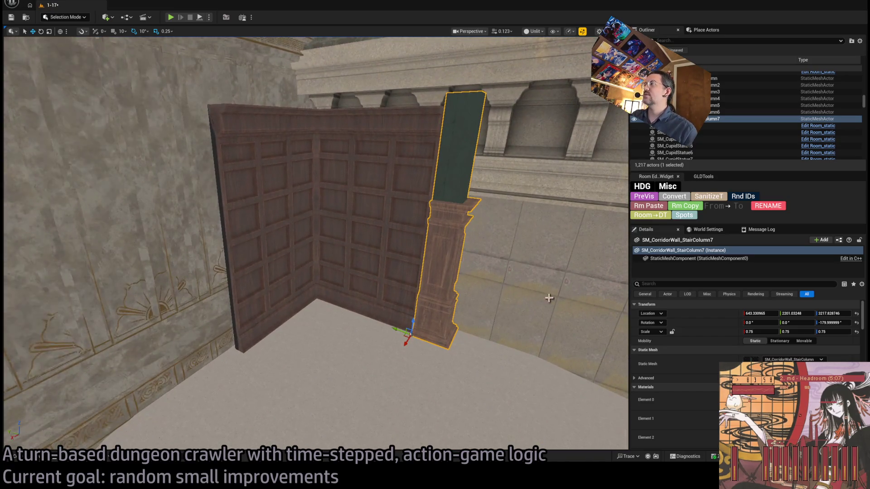
# Select the seven SM_CorridorWall_StairColumn rows in the Outliner and Convert them in the Room Editor.
pyautogui.keyDown('shift'); pyautogui.click(713, 79); pyautogui.keyUp('shift')
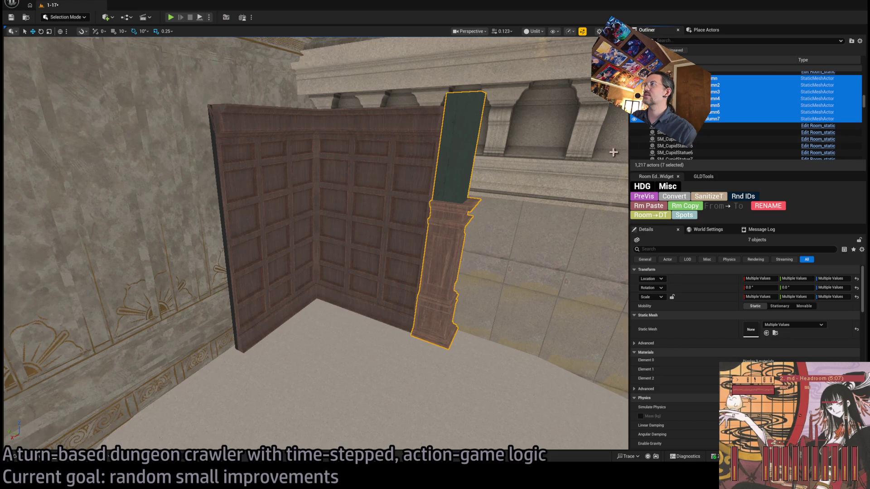
pyautogui.click(716, 120)
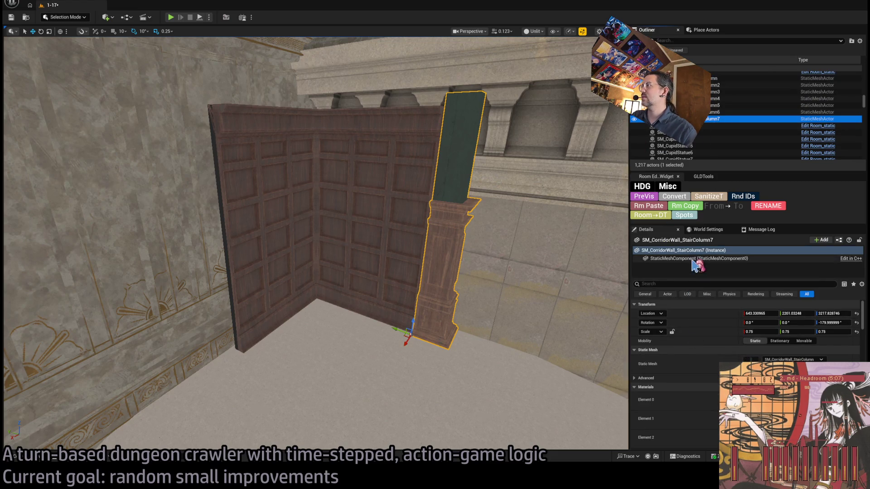
pyautogui.keyDown('shift'); pyautogui.click(714, 79); pyautogui.keyUp('shift')
pyautogui.press('f')
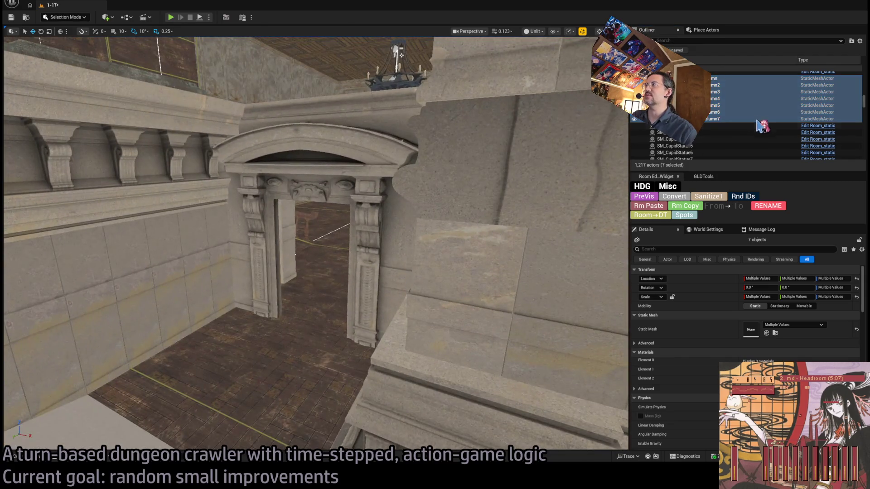
pyautogui.click(740, 112)
pyautogui.press('f')
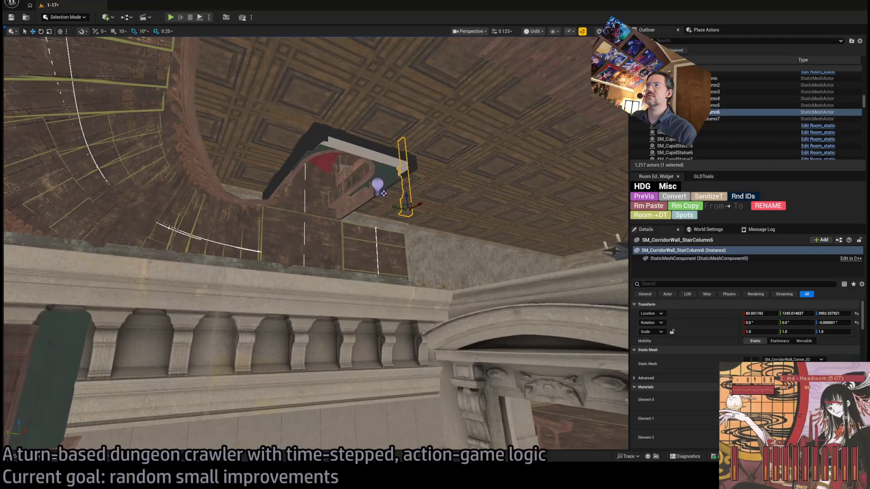
pyautogui.press('Up')
pyautogui.press('Up')
pyautogui.press('Up')
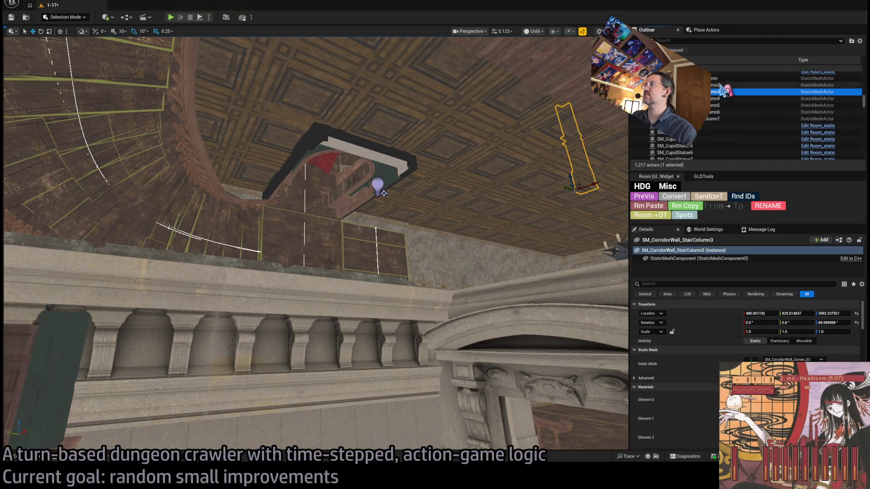
pyautogui.keyDown('shift'); pyautogui.click(718, 119); pyautogui.keyUp('shift')
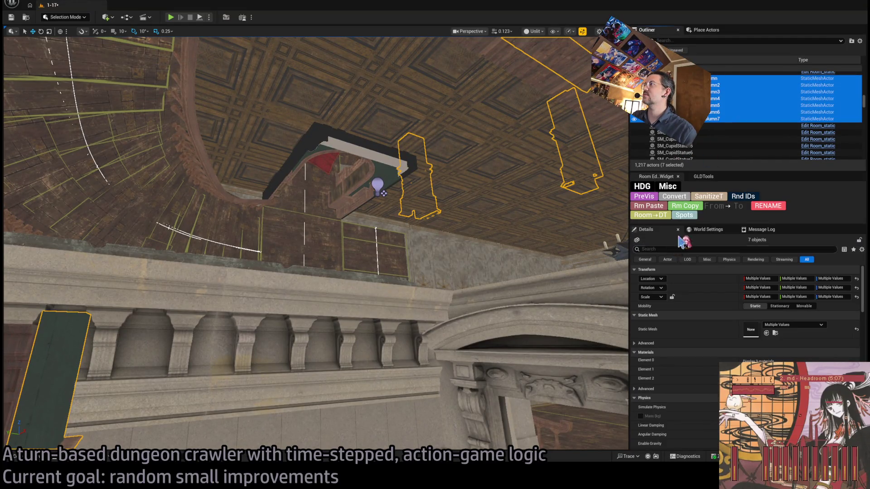
pyautogui.click(669, 199)
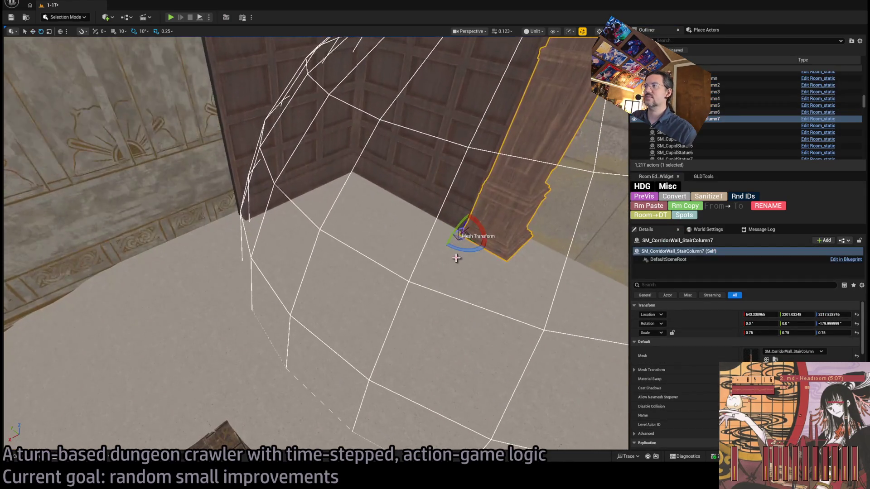
pyautogui.moveTo(461, 234)
pyautogui.mouseDown()
pyautogui.moveTo(448, 240)
pyautogui.moveTo(466, 249)
pyautogui.moveTo(453, 235)
pyautogui.moveTo(462, 235)
pyautogui.mouseUp()
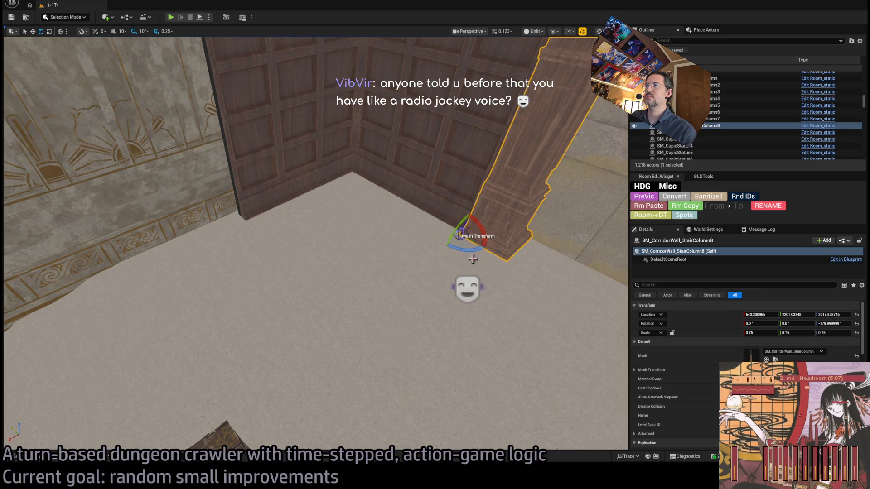
pyautogui.moveTo(452, 235)
pyautogui.mouseDown()
pyautogui.moveTo(223, 237)
pyautogui.moveTo(180, 222)
pyautogui.mouseUp()
pyautogui.moveTo(248, 337)
pyautogui.mouseDown()
pyautogui.moveTo(256, 295)
pyautogui.moveTo(272, 278)
pyautogui.moveTo(258, 287)
pyautogui.moveTo(271, 287)
pyautogui.moveTo(295, 315)
pyautogui.moveTo(310, 426)
pyautogui.moveTo(309, 339)
pyautogui.moveTo(323, 334)
pyautogui.mouseUp()
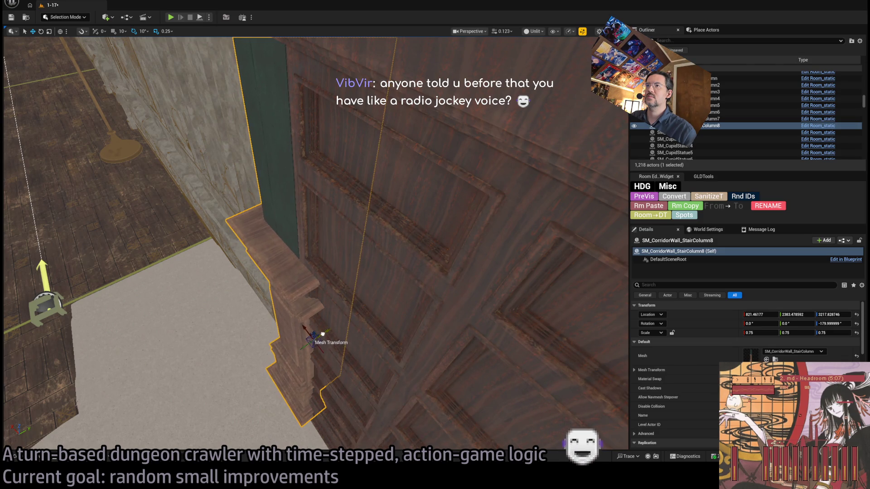
pyautogui.moveTo(323, 334)
pyautogui.mouseDown()
pyautogui.moveTo(306, 310)
pyautogui.moveTo(306, 360)
pyautogui.moveTo(305, 344)
pyautogui.mouseUp()
pyautogui.scroll(-2, 312, 358)
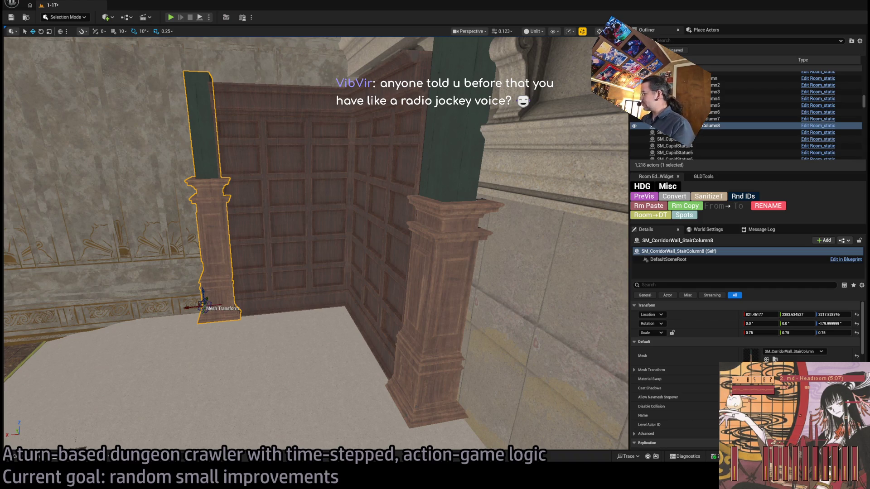
pyautogui.moveTo(318, 245)
pyautogui.mouseDown()
pyautogui.moveTo(335, 249)
pyautogui.moveTo(343, 272)
pyautogui.moveTo(310, 354)
pyautogui.moveTo(306, 294)
pyautogui.mouseUp()
pyautogui.moveTo(310, 353)
pyautogui.mouseDown()
pyautogui.moveTo(317, 326)
pyautogui.moveTo(317, 344)
pyautogui.mouseUp()
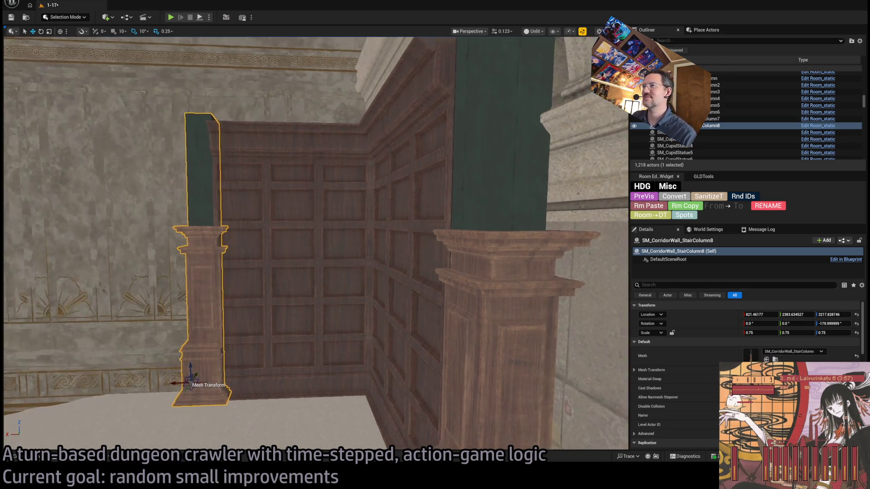
pyautogui.press('w')
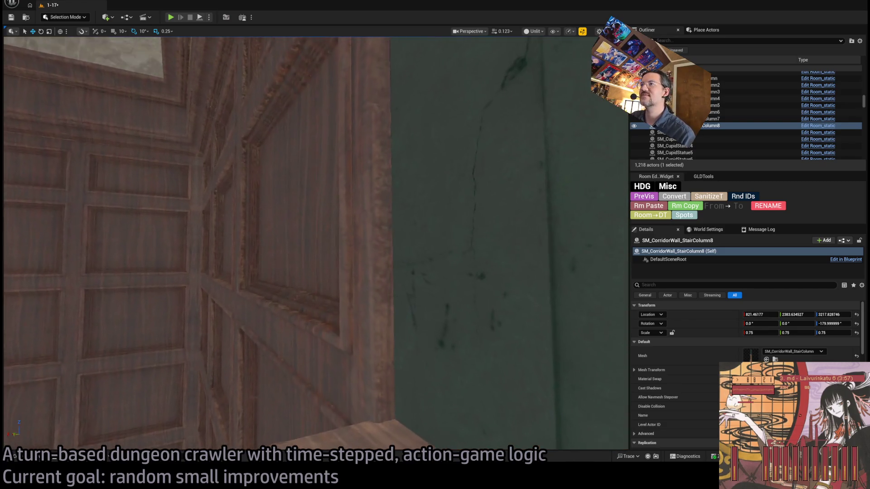
pyautogui.click(330, 361)
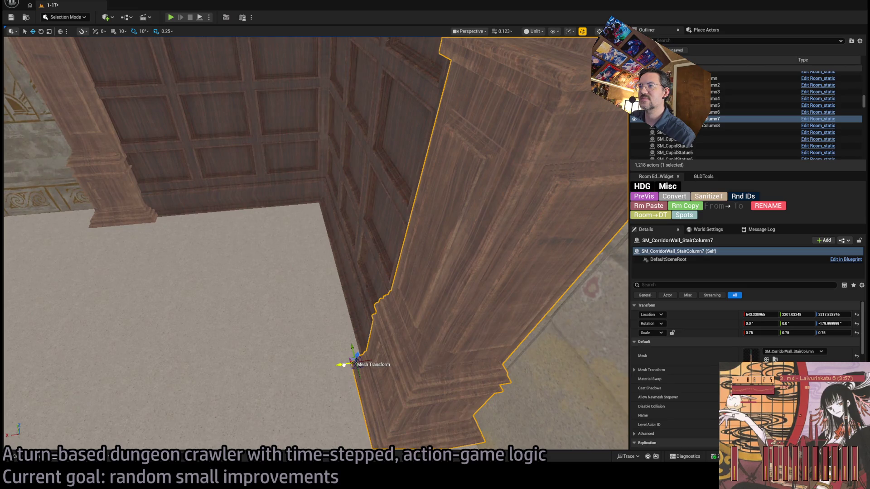
pyautogui.click(344, 365)
pyautogui.moveTo(243, 357); pyautogui.dragTo(244, 357)
# Place SM_Piano from the Content Drawer into the panelled room corner.
pyautogui.hotkey('ctrl', 'space')
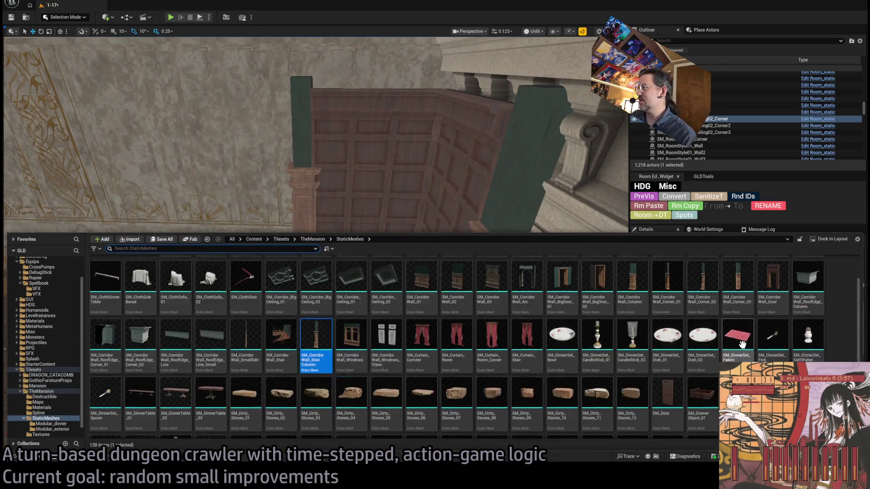
pyautogui.scroll(-3, 743, 344)
pyautogui.click(658, 317)
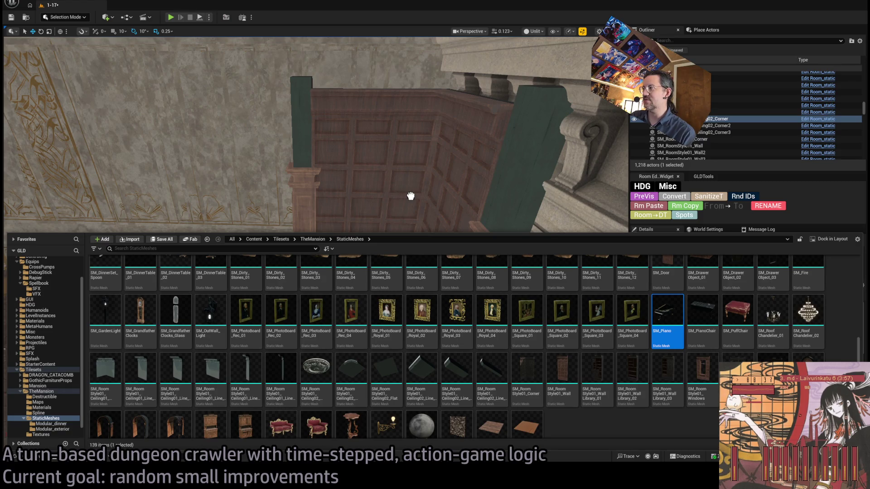
pyautogui.moveTo(408, 206); pyautogui.dragTo(313, 354)
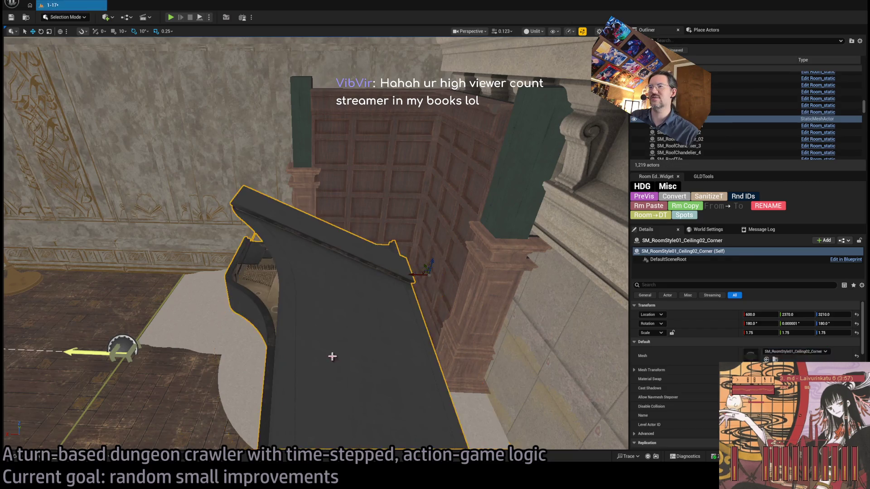
pyautogui.press('f')
# Rotate the piano to about -140° and scale it to 0.5.
pyautogui.press('e')
pyautogui.moveTo(339, 219)
pyautogui.mouseDown()
pyautogui.moveTo(317, 227)
pyautogui.moveTo(341, 217)
pyautogui.moveTo(317, 213)
pyautogui.moveTo(342, 231)
pyautogui.moveTo(349, 264)
pyautogui.mouseUp()
pyautogui.press('w')
pyautogui.moveTo(337, 305)
pyautogui.mouseDown()
pyautogui.moveTo(336, 312)
pyautogui.moveTo(358, 280)
pyautogui.moveTo(380, 277)
pyautogui.moveTo(381, 294)
pyautogui.mouseUp()
pyautogui.moveTo(377, 265); pyautogui.dragTo(377, 272)
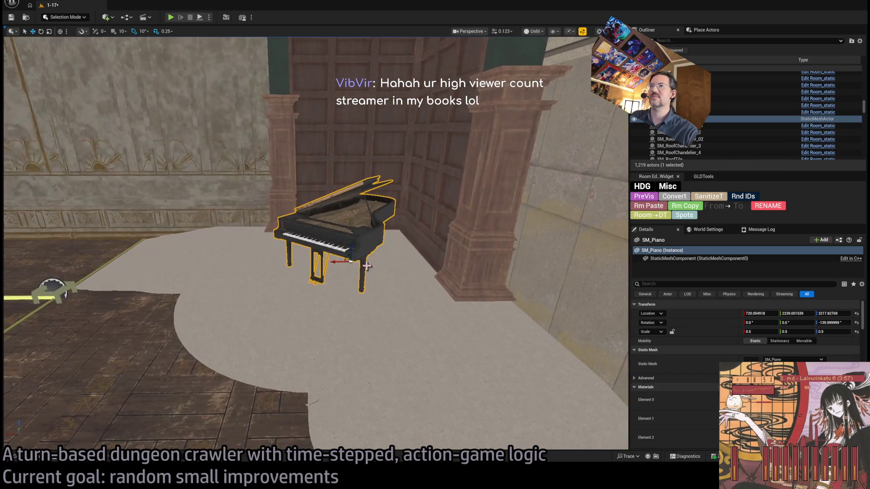
pyautogui.press('1')
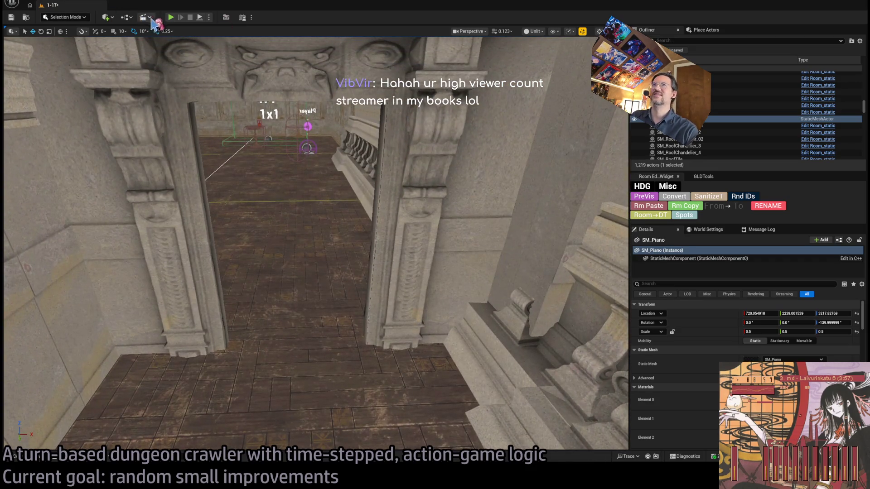
# Play-test with Alt+P, stop with Esc, then delete SM_Piano from the room.
pyautogui.hotkey('alt', 'p')
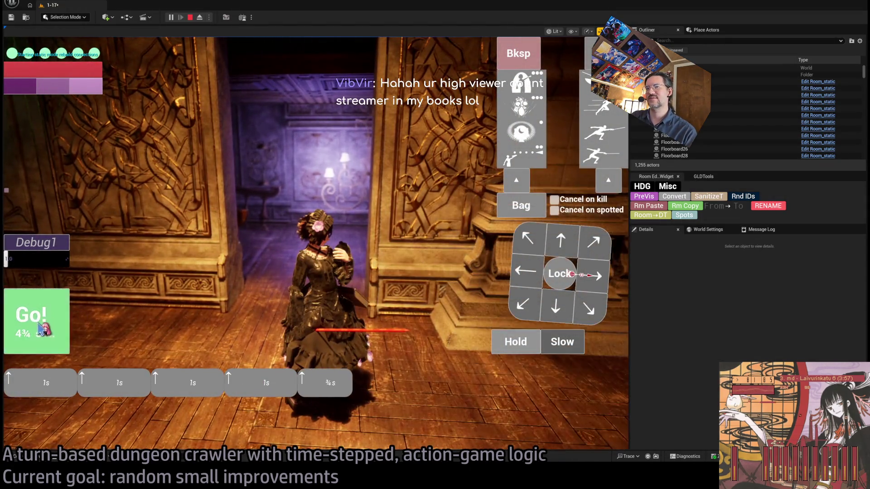
pyautogui.click(564, 274)
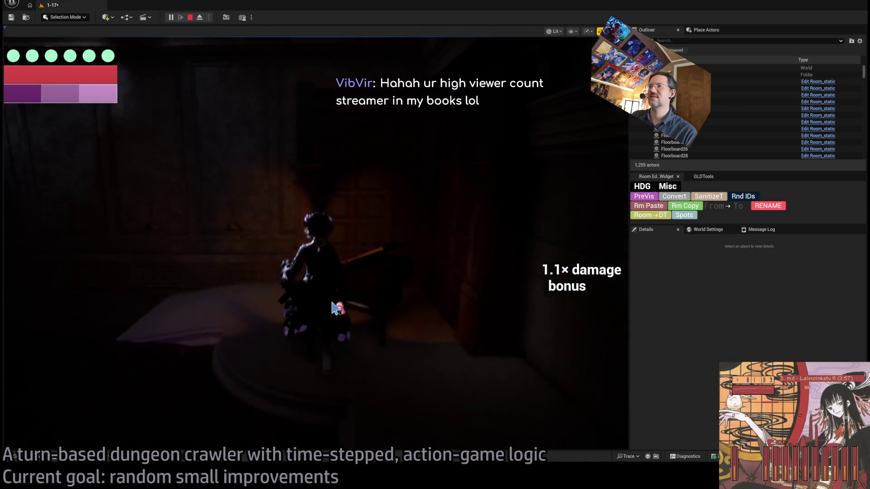
pyautogui.press('Escape')
pyautogui.press('f')
pyautogui.press('Delete')
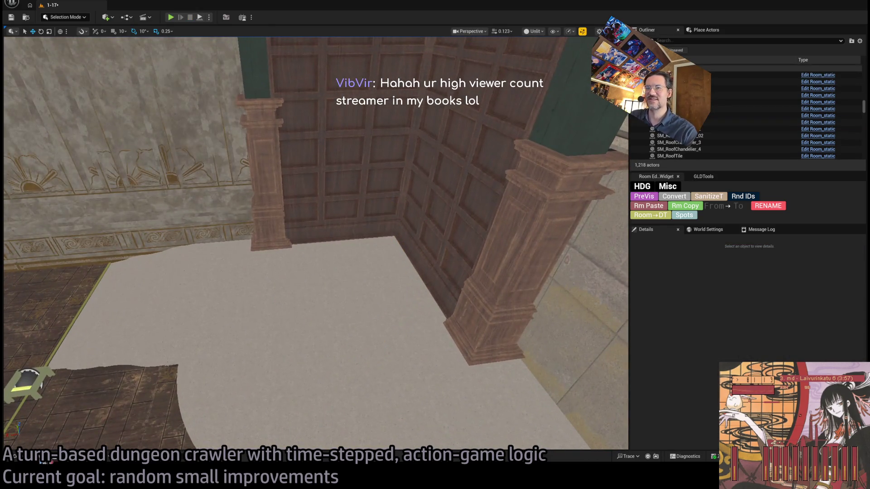
pyautogui.hotkey('ctrl', 'space')
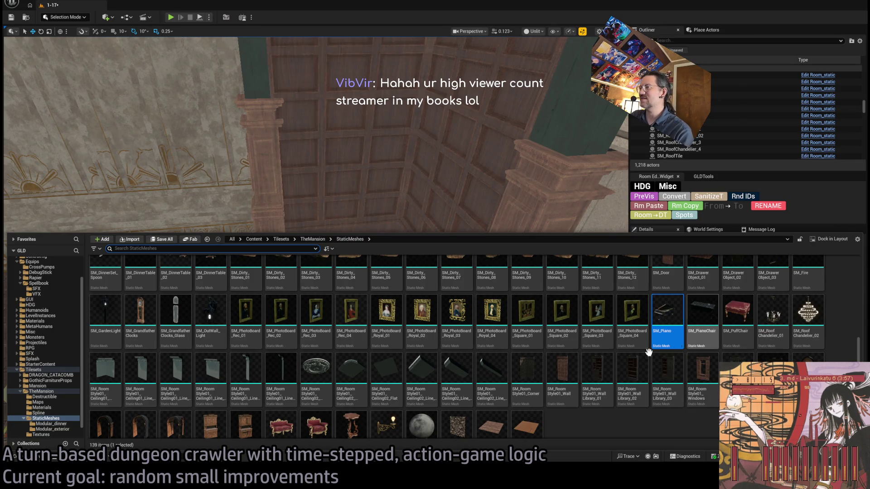
pyautogui.scroll(-1, 455, 380)
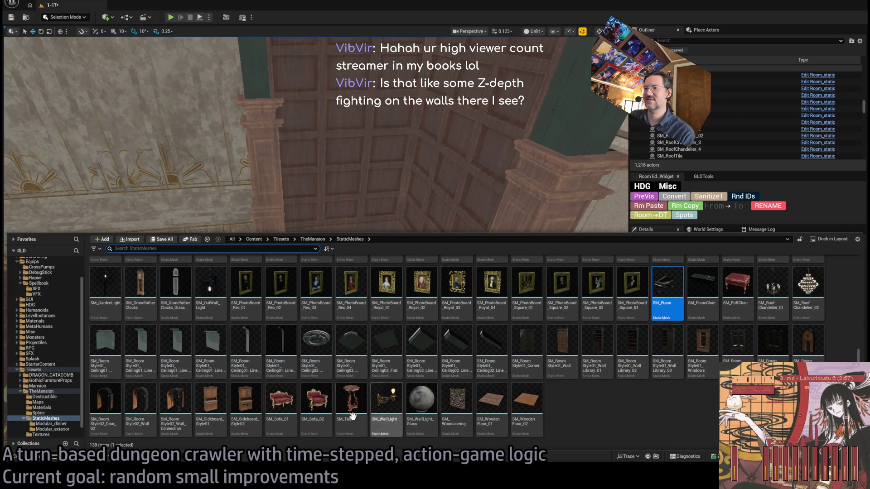
pyautogui.scroll(1, 482, 366)
pyautogui.scroll(2, 482, 366)
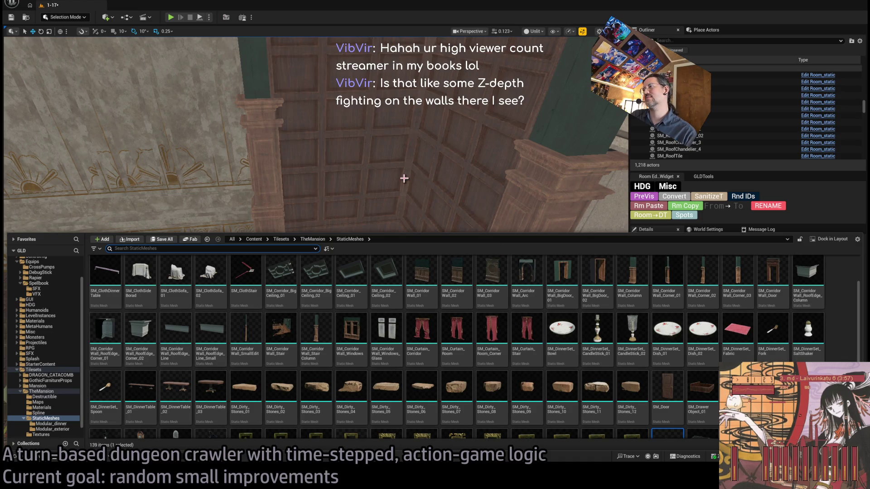
pyautogui.moveTo(410, 159)
pyautogui.mouseDown()
pyautogui.moveTo(233, 194)
pyautogui.moveTo(379, 311)
pyautogui.moveTo(121, 363)
pyautogui.moveTo(108, 406)
pyautogui.mouseUp()
pyautogui.click(15, 456)
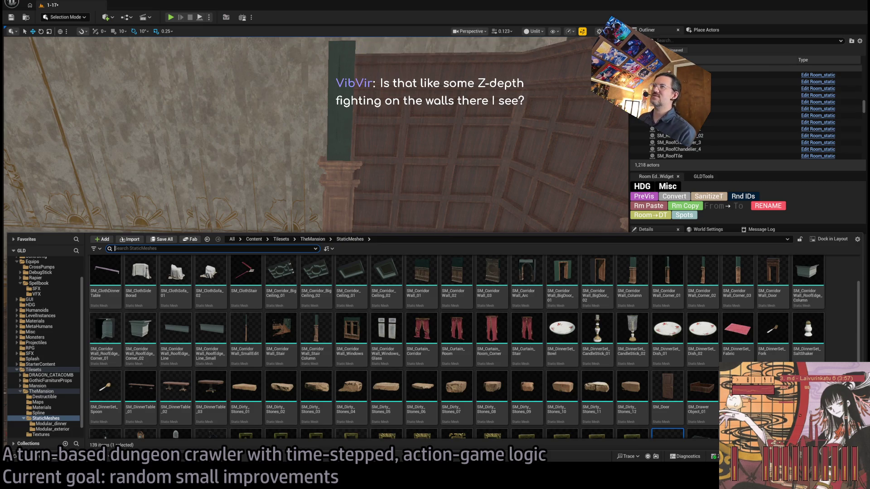
pyautogui.moveTo(276, 136)
pyautogui.mouseDown()
pyautogui.moveTo(276, 268)
pyautogui.moveTo(227, 235)
pyautogui.mouseUp()
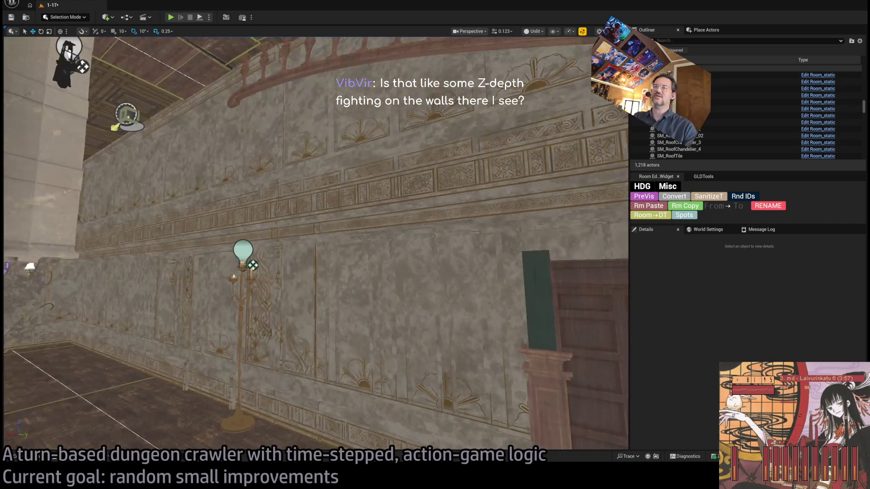
# Select the RoomController and fly the camera up to its Exit W1 1x1 marker.
pyautogui.moveTo(253, 282)
pyautogui.mouseDown()
pyautogui.moveTo(219, 271)
pyautogui.moveTo(213, 229)
pyautogui.mouseUp()
pyautogui.click(179, 172)
pyautogui.moveTo(179, 172)
pyautogui.mouseDown()
pyautogui.moveTo(219, 174)
pyautogui.moveTo(219, 161)
pyautogui.mouseUp()
pyautogui.scroll(1, 220, 174)
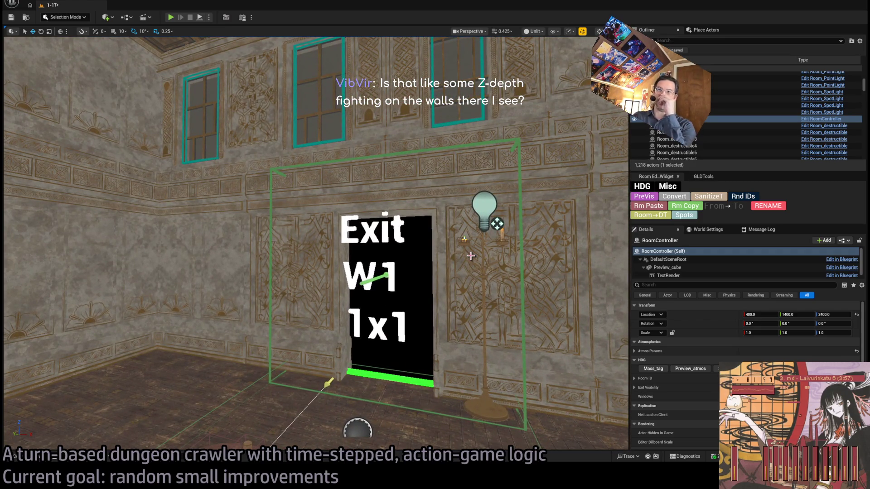
pyautogui.moveTo(538, 338); pyautogui.dragTo(480, 328)
pyautogui.press('f')
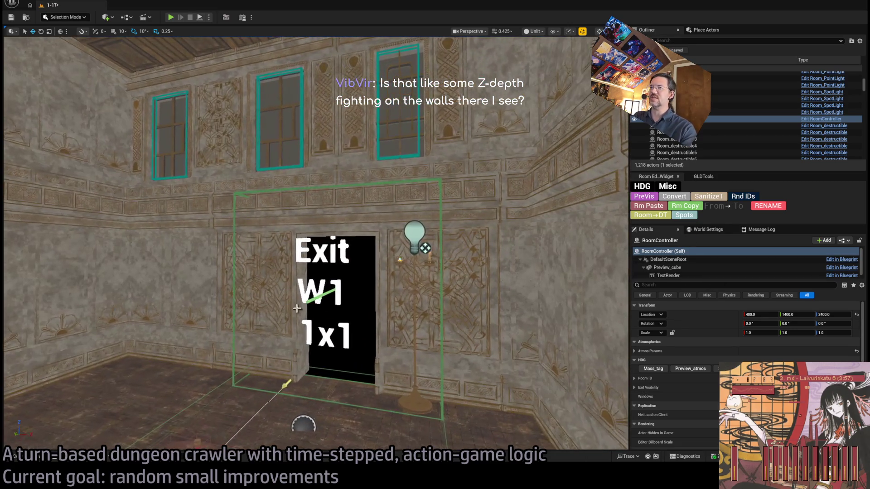
pyautogui.moveTo(171, 130); pyautogui.dragTo(152, 156)
pyautogui.moveTo(399, 122); pyautogui.dragTo(392, 121)
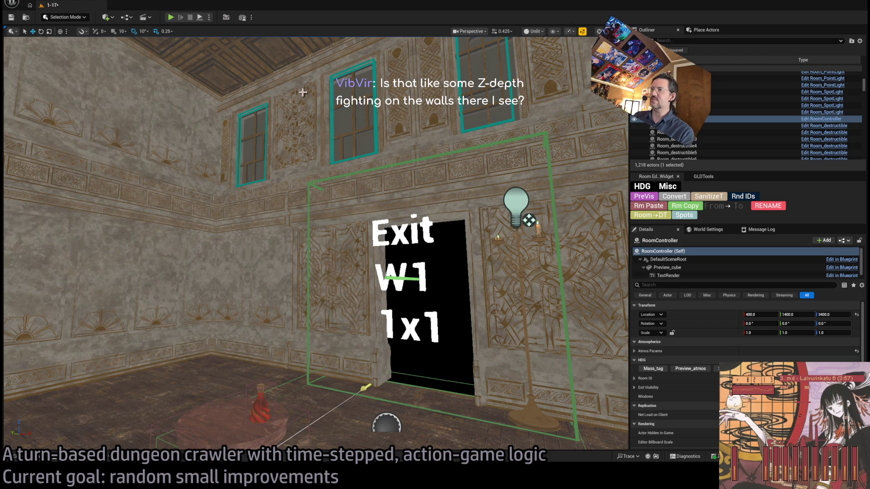
pyautogui.scroll(-3, 680, 350)
pyautogui.scroll(3, 679, 351)
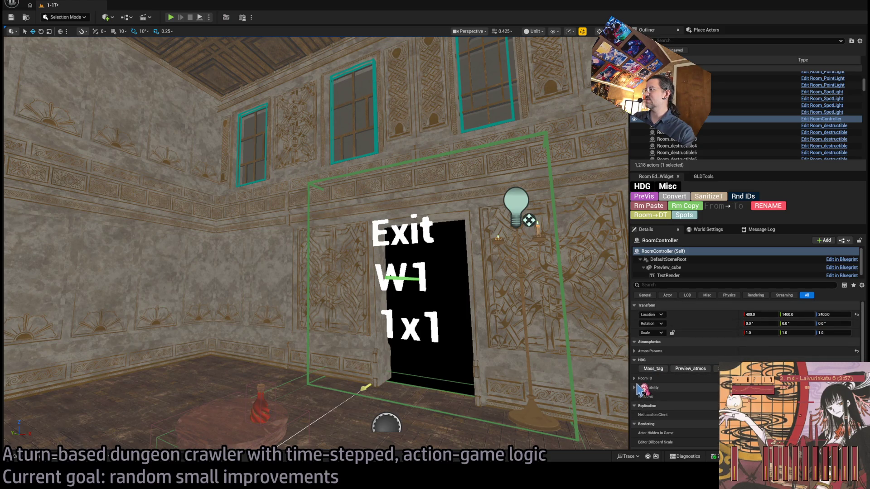
pyautogui.click(634, 388)
pyautogui.scroll(-2, 641, 392)
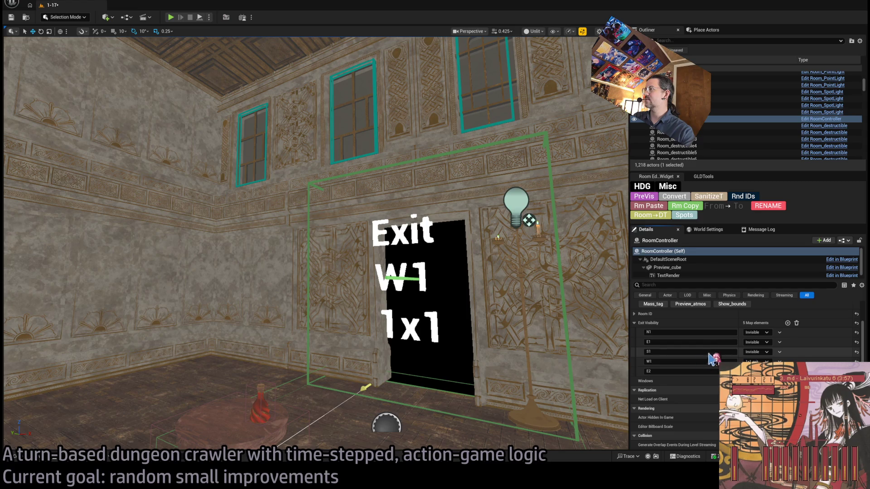
pyautogui.click(756, 362)
pyautogui.click(813, 343)
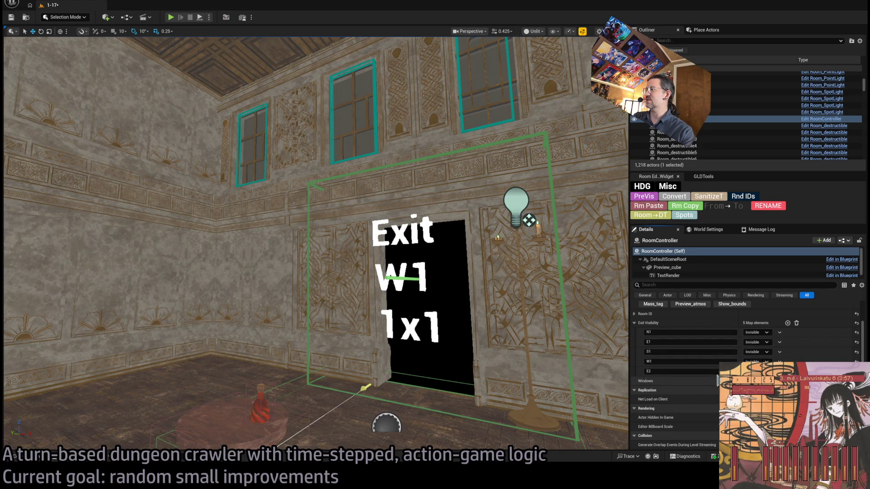
pyautogui.scroll(3, 772, 356)
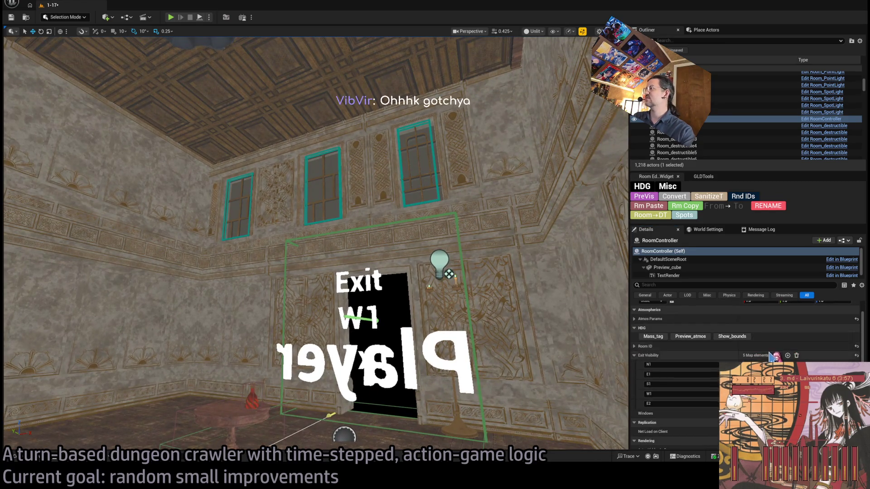
pyautogui.scroll(1, 725, 369)
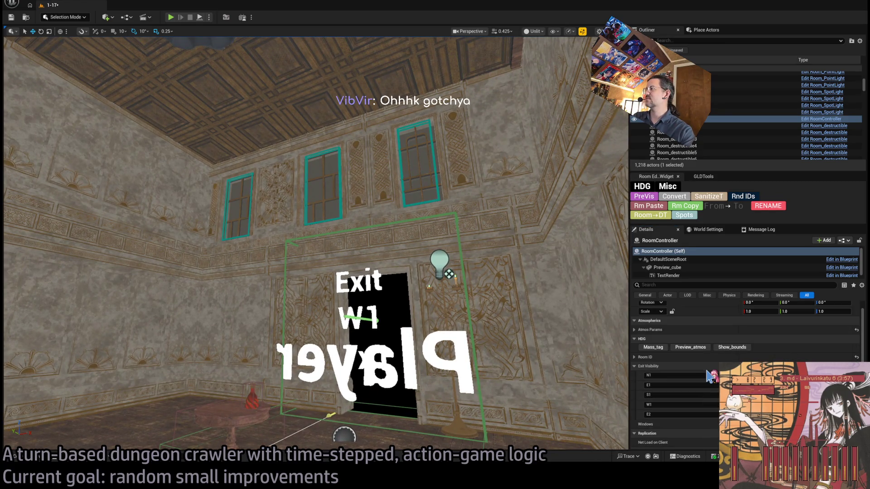
pyautogui.moveTo(466, 283); pyautogui.dragTo(466, 283)
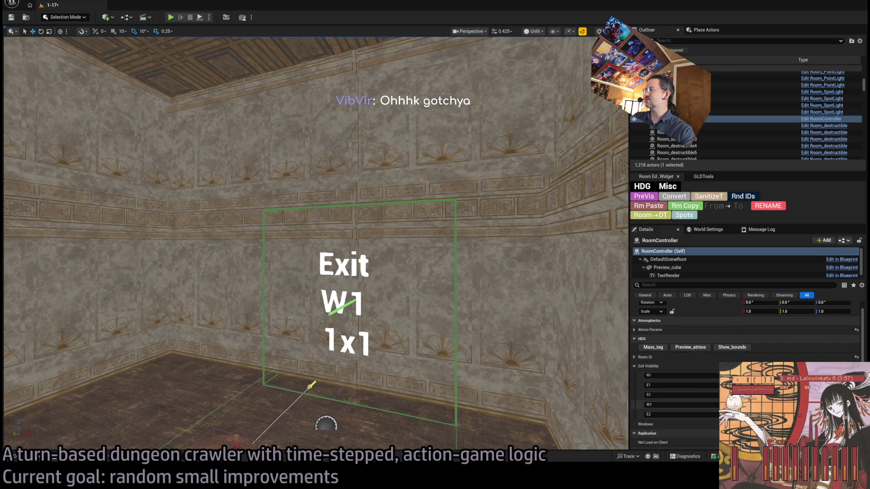
pyautogui.scroll(-3, 748, 395)
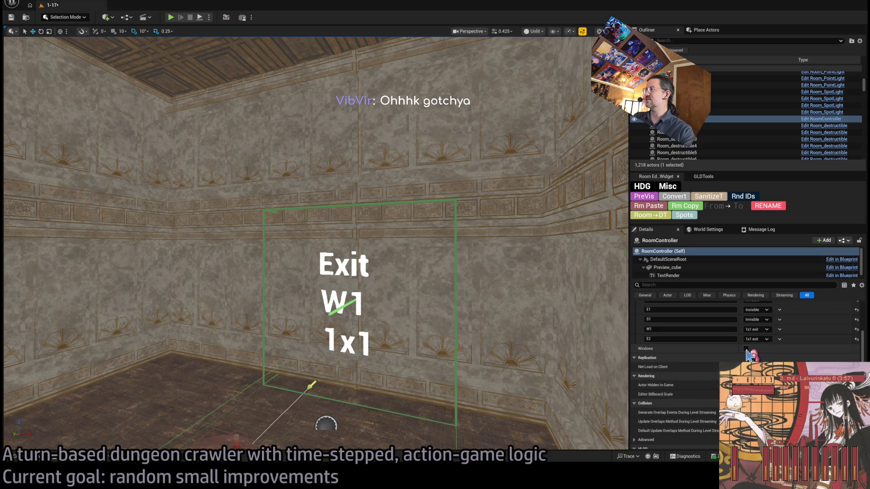
pyautogui.scroll(2, 739, 355)
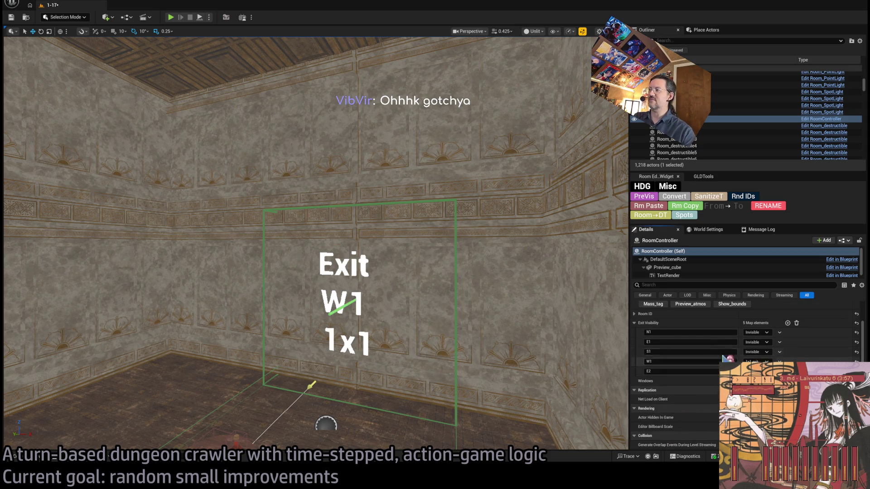
pyautogui.scroll(-2, 725, 358)
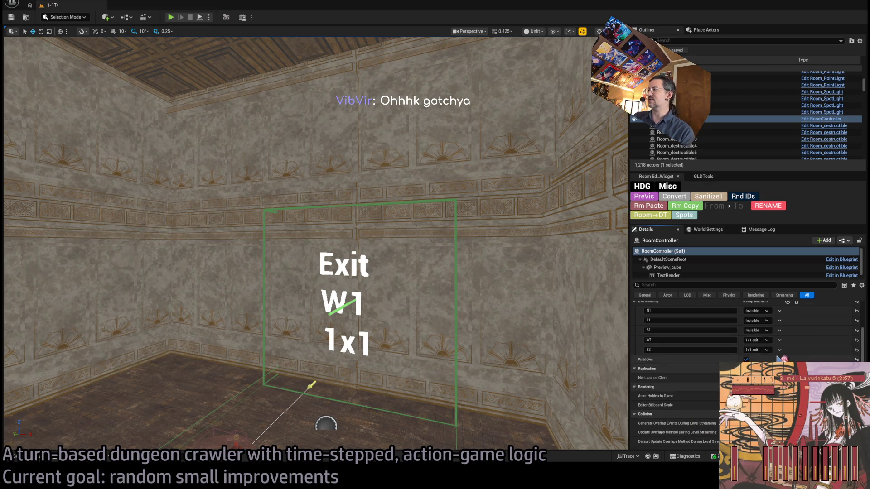
pyautogui.scroll(5, 778, 358)
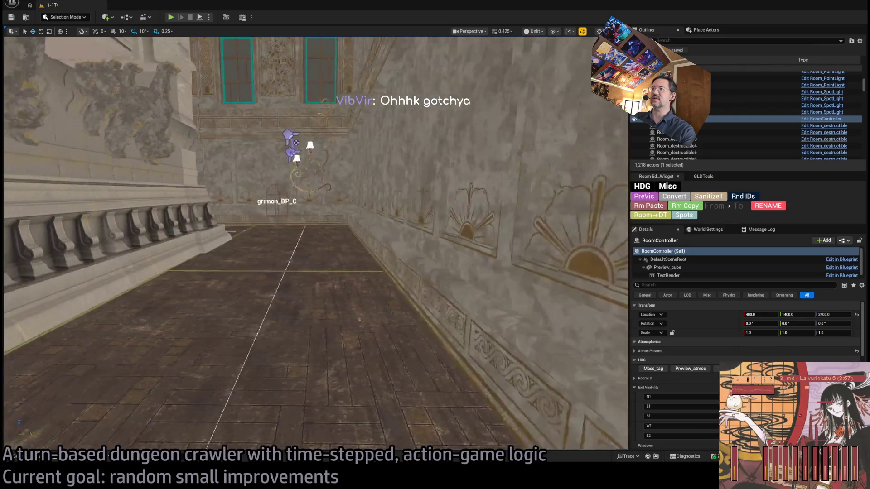
pyautogui.scroll(-1, 731, 356)
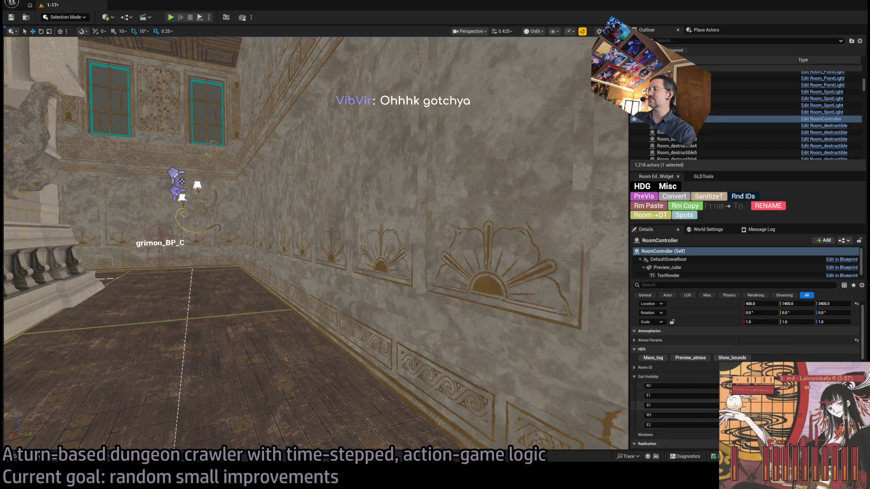
pyautogui.press('f')
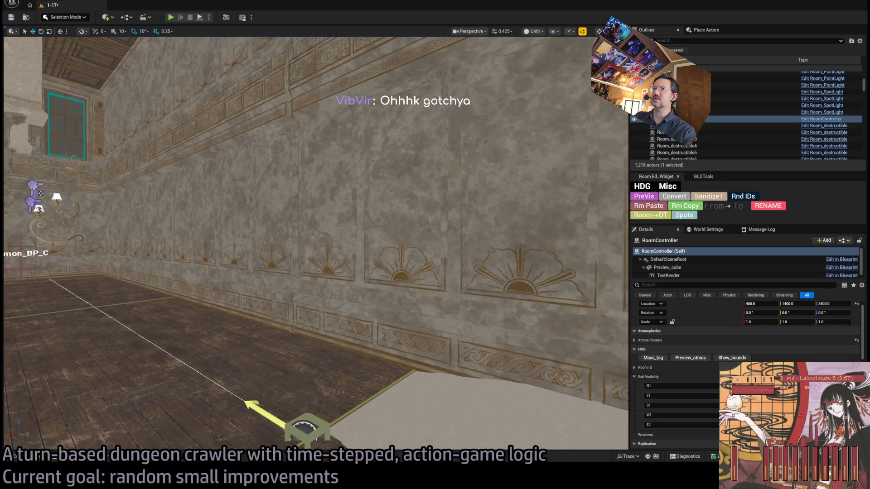
pyautogui.press('f')
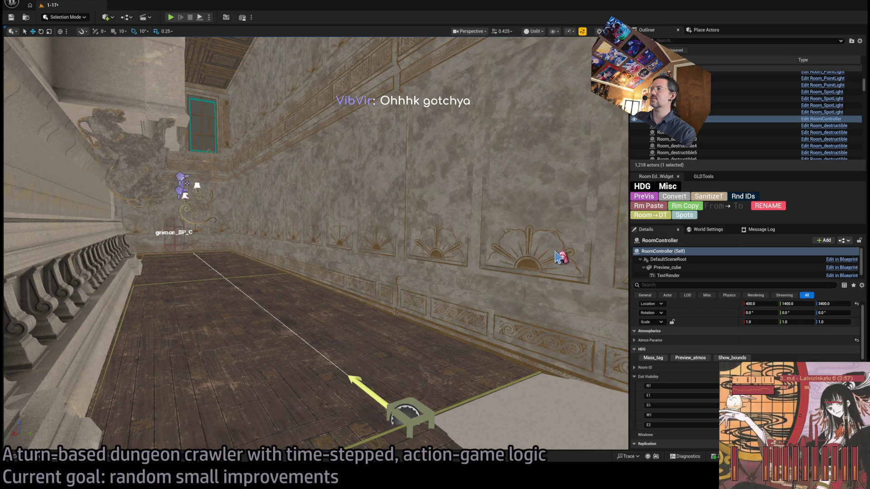
pyautogui.click(570, 262)
pyautogui.press('f')
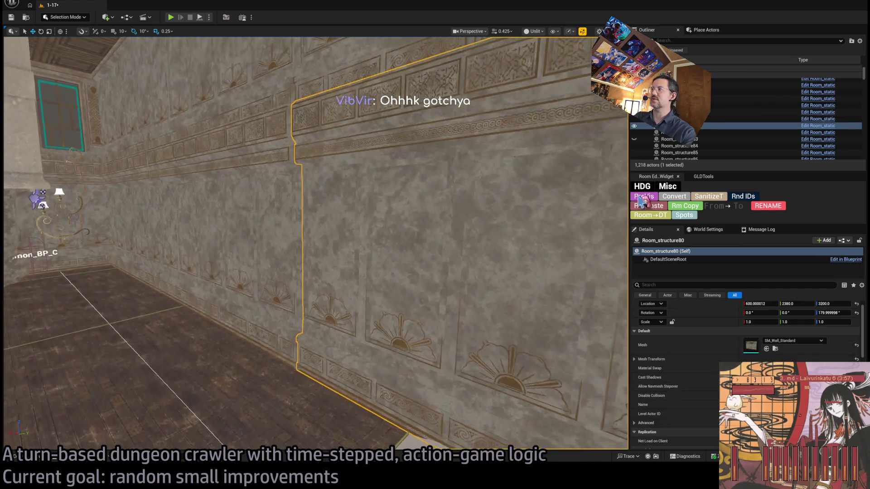
# Select wall piece Room_structure80 by the lamp and confirm its HDG Exit Visibility lists E1.
pyautogui.click(299, 259)
pyautogui.click(391, 261)
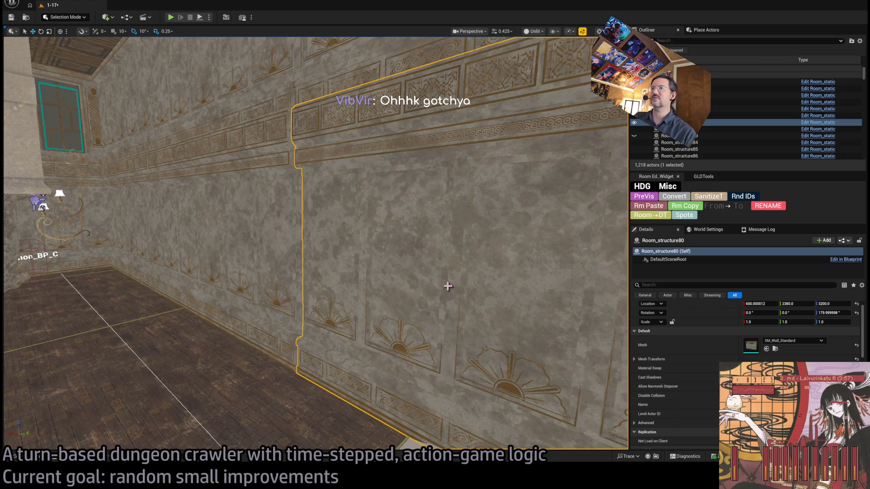
pyautogui.moveTo(383, 227); pyautogui.dragTo(321, 216)
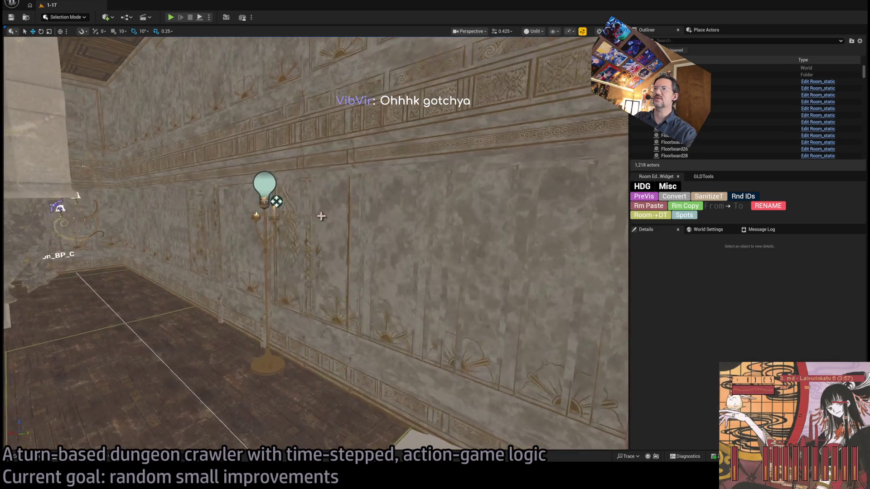
pyautogui.scroll(-8, 745, 362)
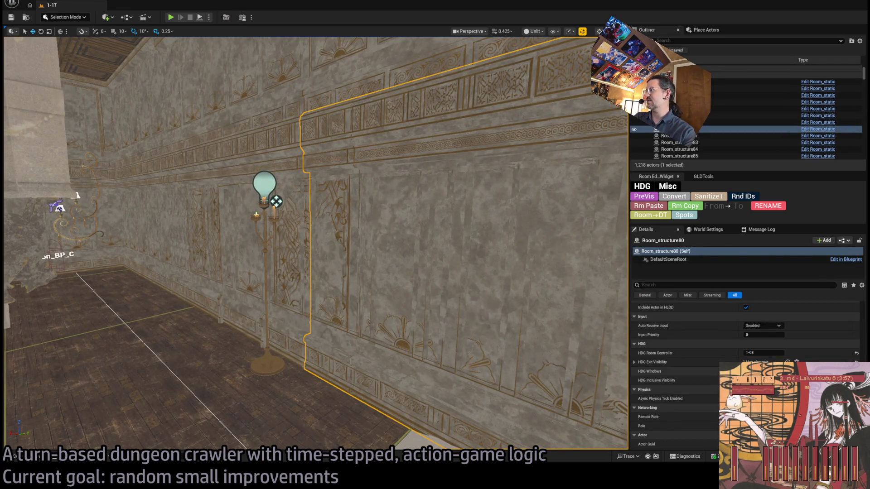
pyautogui.click(634, 362)
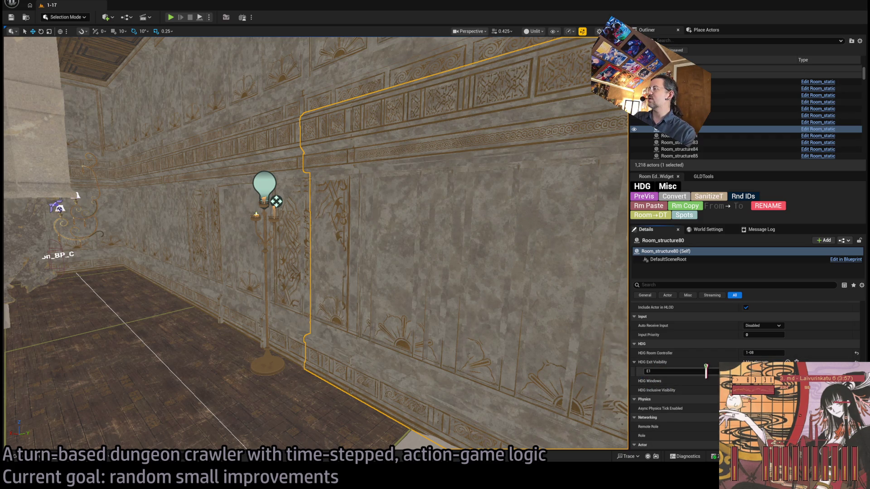
# Fly toward the stone doorway and select the spawn marker and the room controller box.
pyautogui.moveTo(317, 245)
pyautogui.mouseDown()
pyautogui.moveTo(363, 213)
pyautogui.moveTo(389, 222)
pyautogui.moveTo(371, 217)
pyautogui.moveTo(335, 236)
pyautogui.moveTo(327, 271)
pyautogui.moveTo(353, 236)
pyautogui.moveTo(336, 236)
pyautogui.mouseUp()
pyautogui.click(326, 245)
pyautogui.click(494, 317)
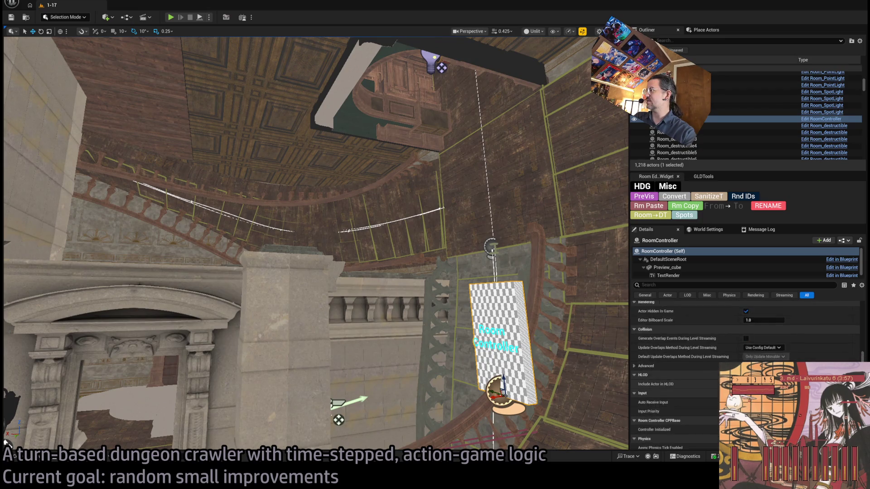
pyautogui.scroll(3, 743, 353)
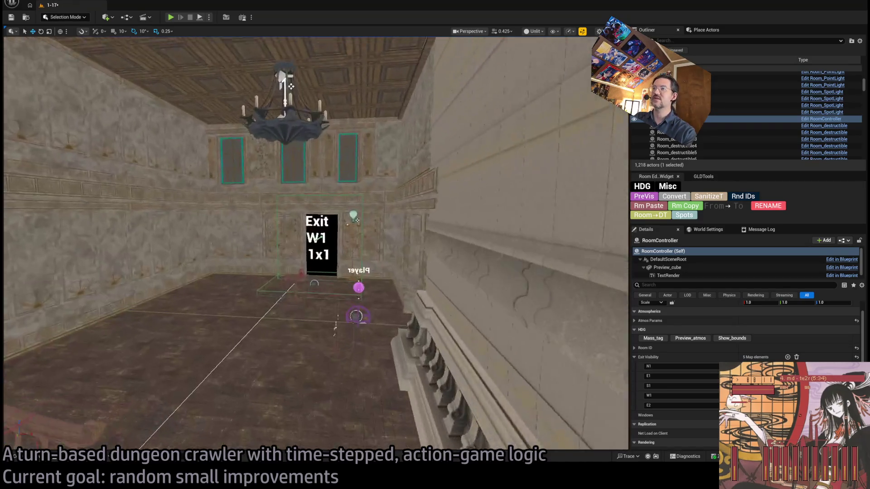
# Duplicate the Exit W1 marker, rotate it 180° and move it to 1400/2200/3200 at the far doorway.
pyautogui.click(323, 236)
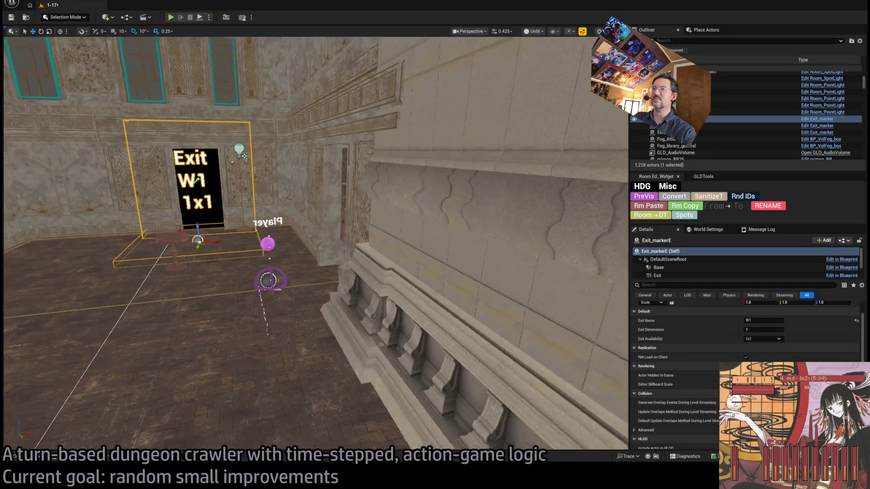
pyautogui.moveTo(183, 302); pyautogui.dragTo(154, 302)
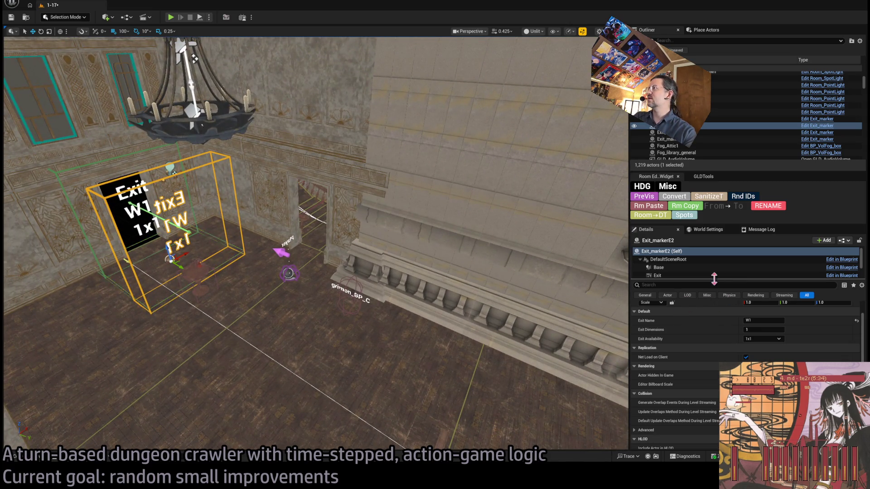
pyautogui.scroll(2, 743, 317)
pyautogui.press('f')
pyautogui.moveTo(408, 223)
pyautogui.mouseDown()
pyautogui.moveTo(273, 223)
pyautogui.moveTo(350, 223)
pyautogui.moveTo(381, 227)
pyautogui.moveTo(382, 234)
pyautogui.moveTo(338, 226)
pyautogui.moveTo(277, 191)
pyautogui.moveTo(175, 82)
pyautogui.moveTo(236, 150)
pyautogui.moveTo(123, 283)
pyautogui.moveTo(324, 286)
pyautogui.moveTo(358, 229)
pyautogui.mouseUp()
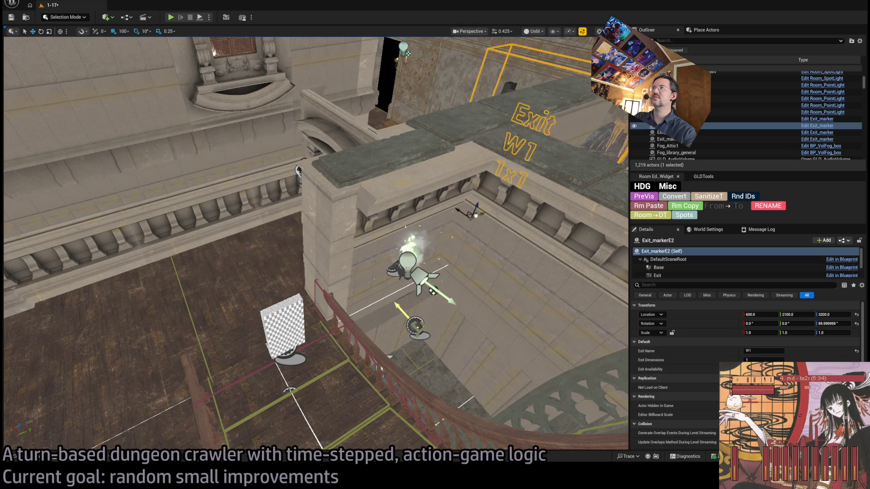
pyautogui.press('f')
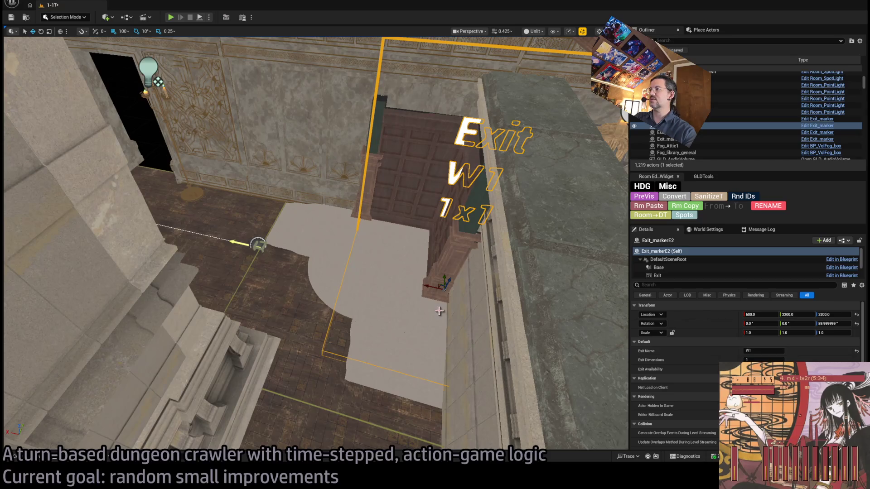
pyautogui.moveTo(426, 286); pyautogui.dragTo(100, 217)
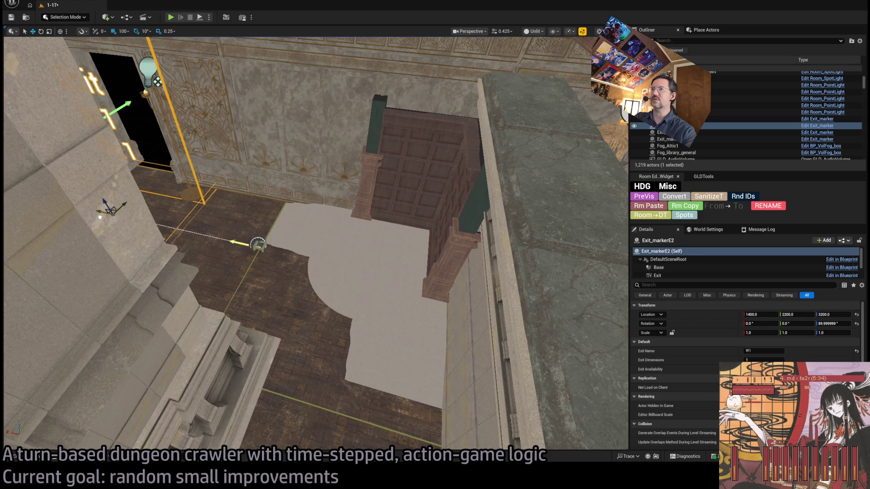
pyautogui.press('f')
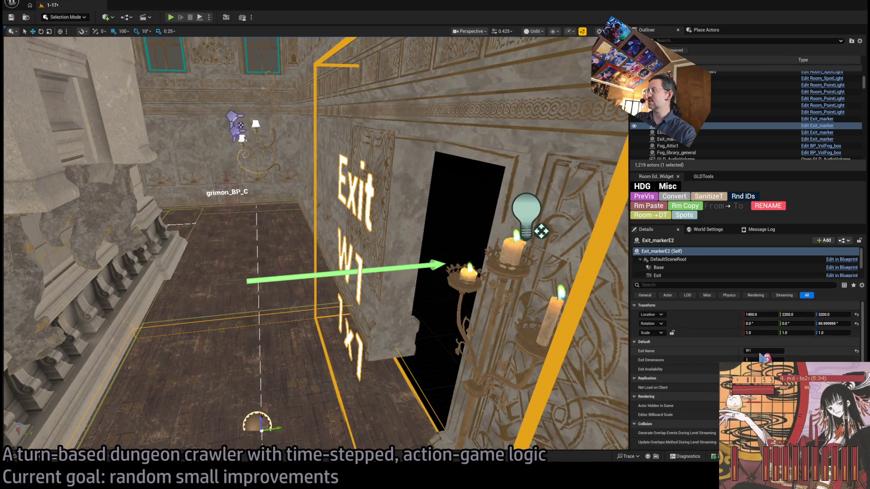
# Set the duplicate's Exit Name to E1, save the level, and open the Content Drawer.
pyautogui.click(764, 350)
pyautogui.write('E1')
pyautogui.press('Return')
pyautogui.scroll(-10, 373, 332)
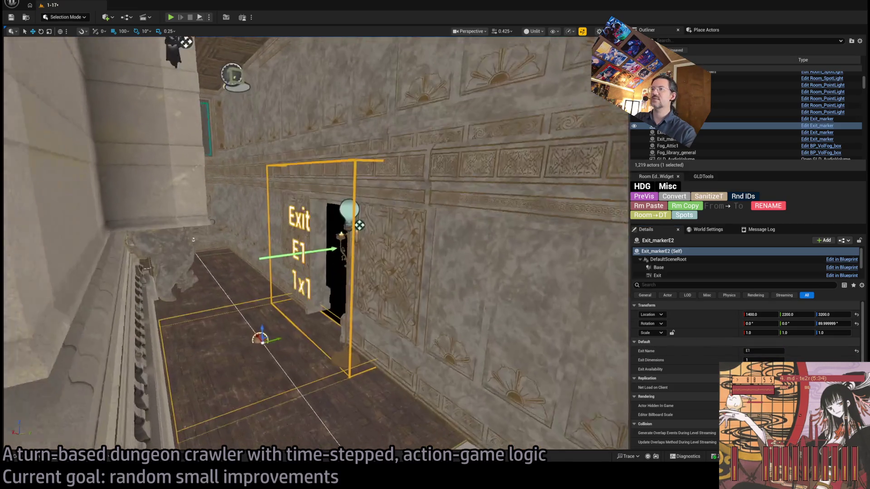
pyautogui.hotkey('ctrl', 's')
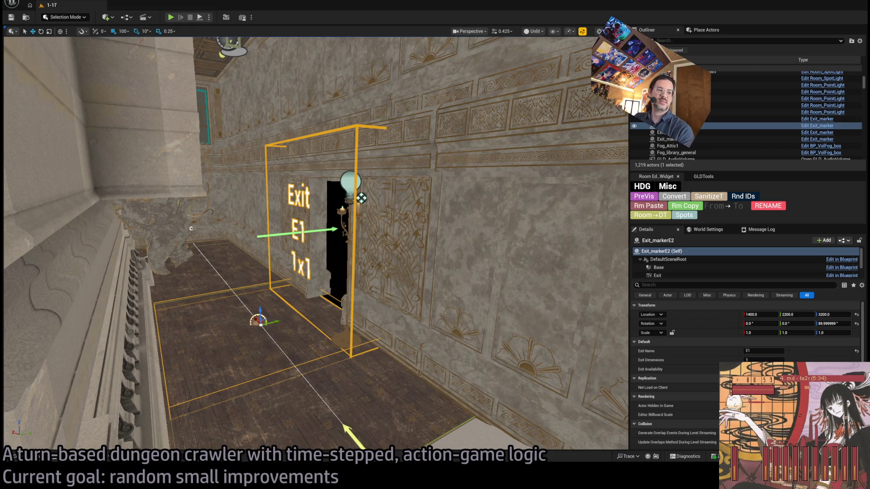
pyautogui.moveTo(191, 229)
pyautogui.mouseDown()
pyautogui.moveTo(254, 217)
pyautogui.moveTo(213, 208)
pyautogui.moveTo(388, 189)
pyautogui.mouseUp()
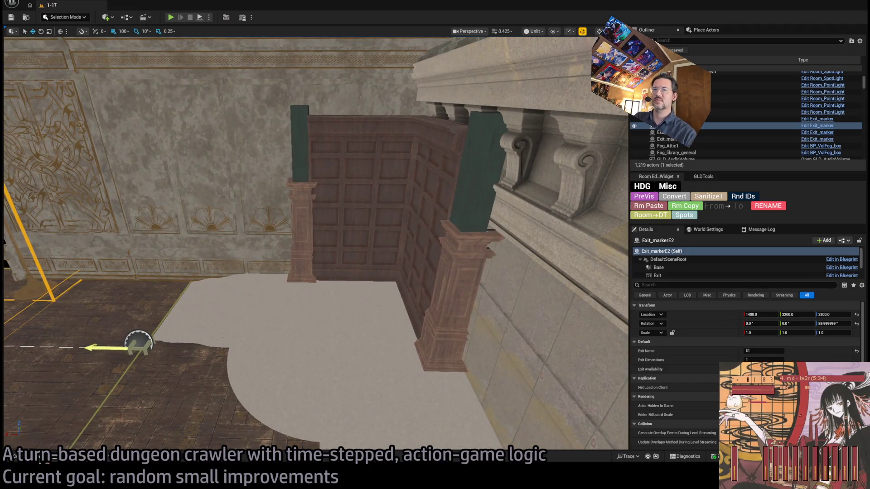
pyautogui.click(43, 459)
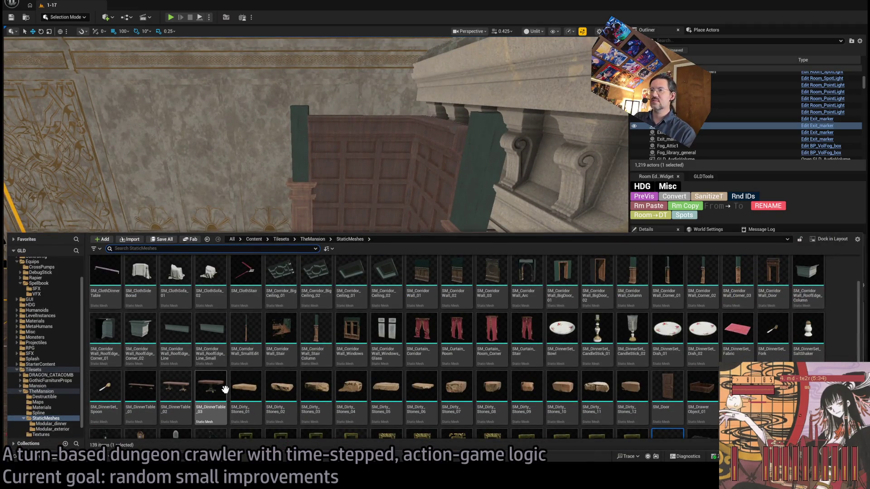
# Place the SM_PhotoBoard_Royal_01 portrait on the wood panelling, facing outward and slightly raised.
pyautogui.scroll(-2, 598, 340)
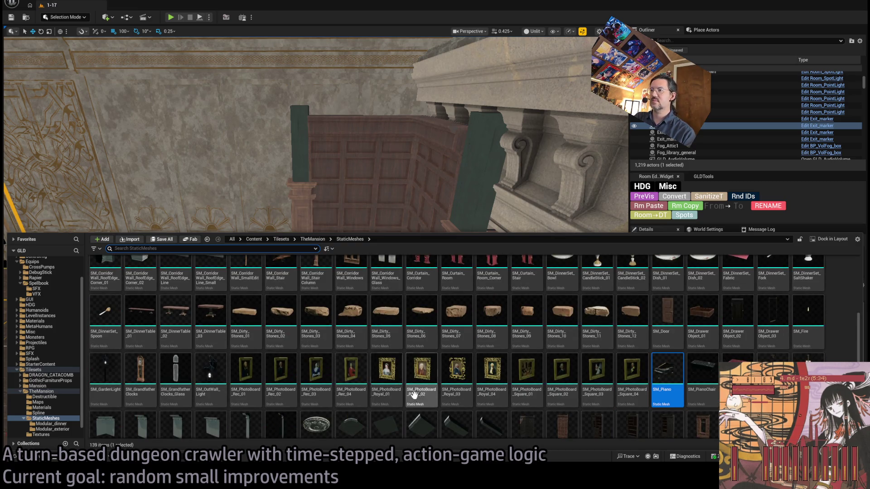
pyautogui.click(392, 383)
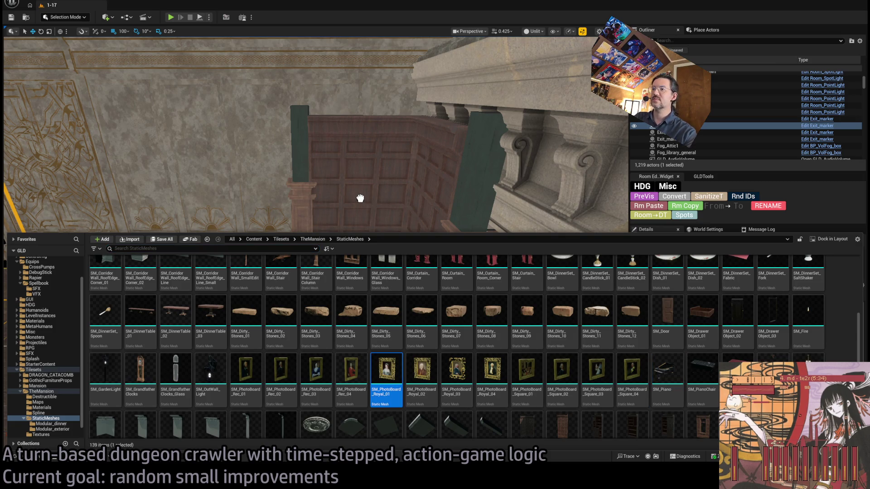
pyautogui.moveTo(360, 199)
pyautogui.mouseDown()
pyautogui.moveTo(369, 232)
pyautogui.moveTo(353, 236)
pyautogui.moveTo(373, 266)
pyautogui.mouseUp()
pyautogui.moveTo(425, 326); pyautogui.dragTo(369, 300)
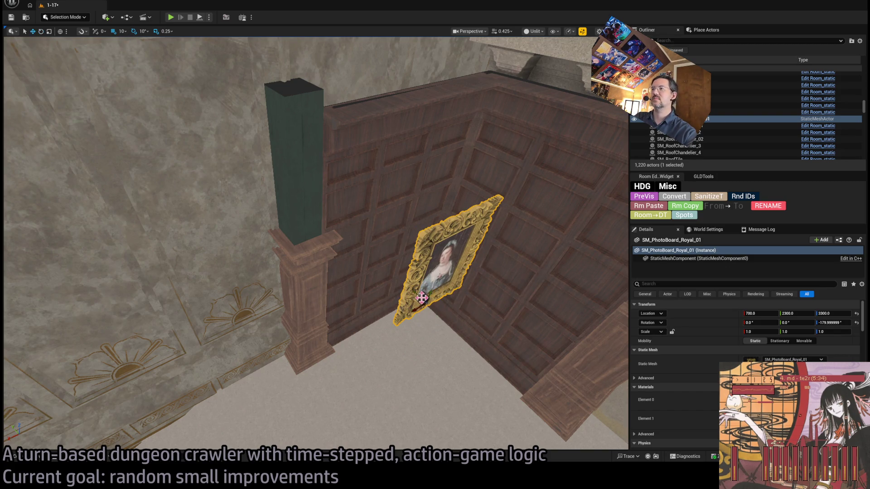
pyautogui.moveTo(416, 292)
pyautogui.mouseDown()
pyautogui.moveTo(358, 251)
pyautogui.moveTo(383, 253)
pyautogui.mouseUp()
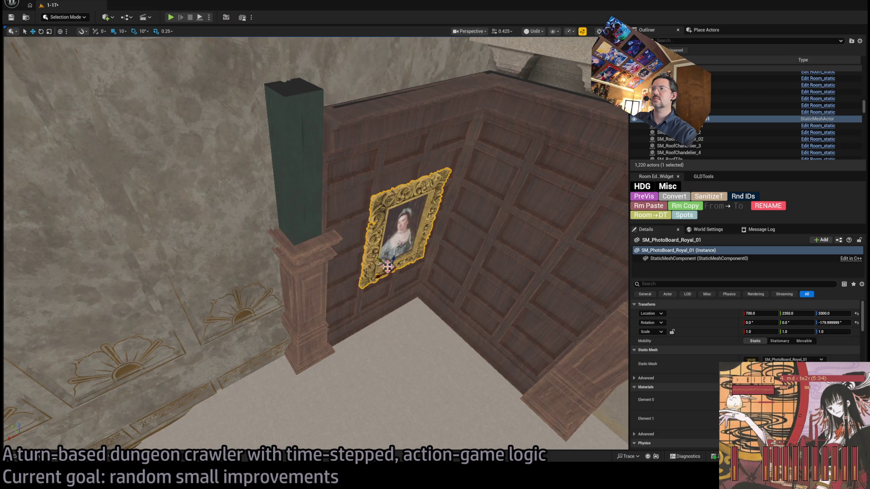
pyautogui.press('f')
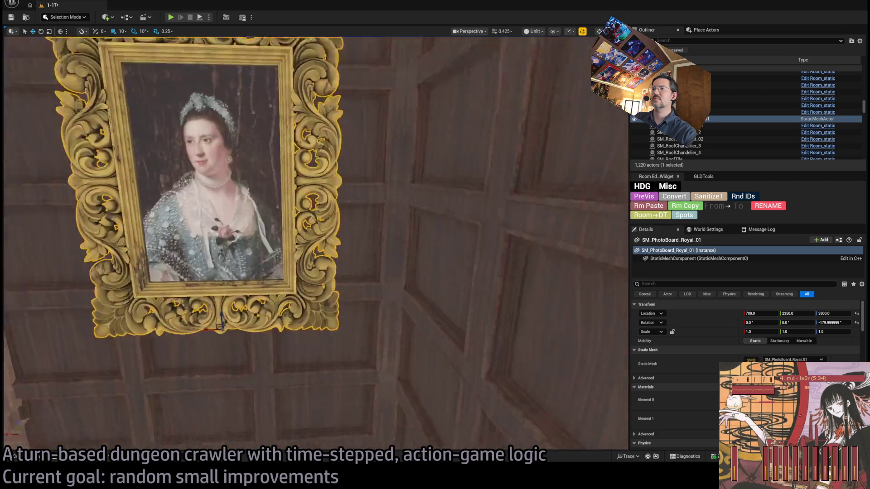
pyautogui.press('f')
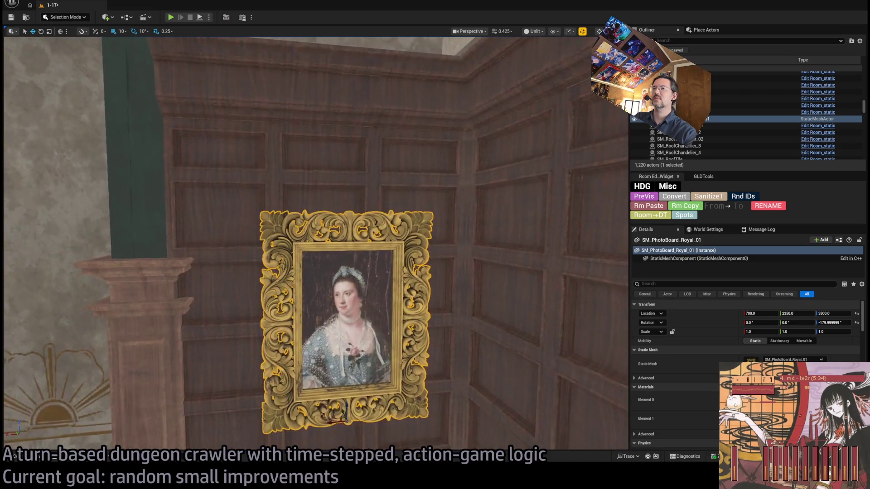
pyautogui.moveTo(348, 408)
pyautogui.mouseDown()
pyautogui.moveTo(347, 318)
pyautogui.moveTo(347, 385)
pyautogui.mouseUp()
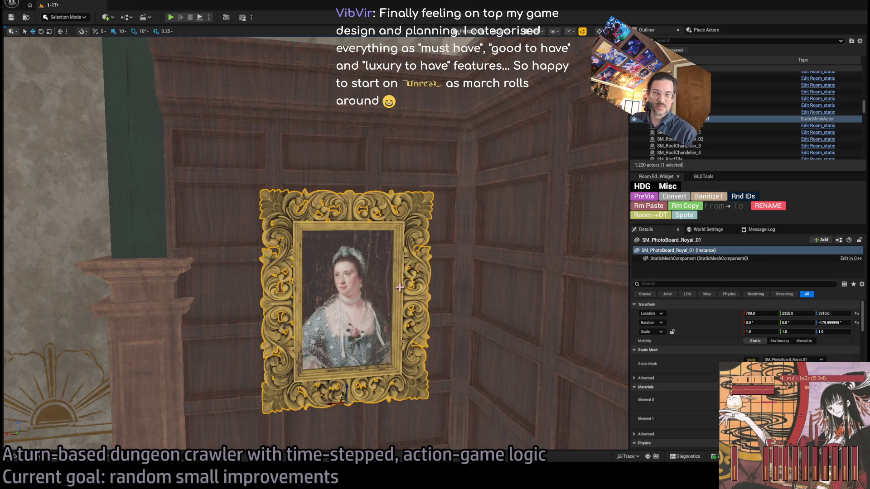
# Nudge the portrait 3 units along Y, convert it to a room actor, and show its mesh.
pyautogui.moveTo(400, 288); pyautogui.dragTo(537, 289)
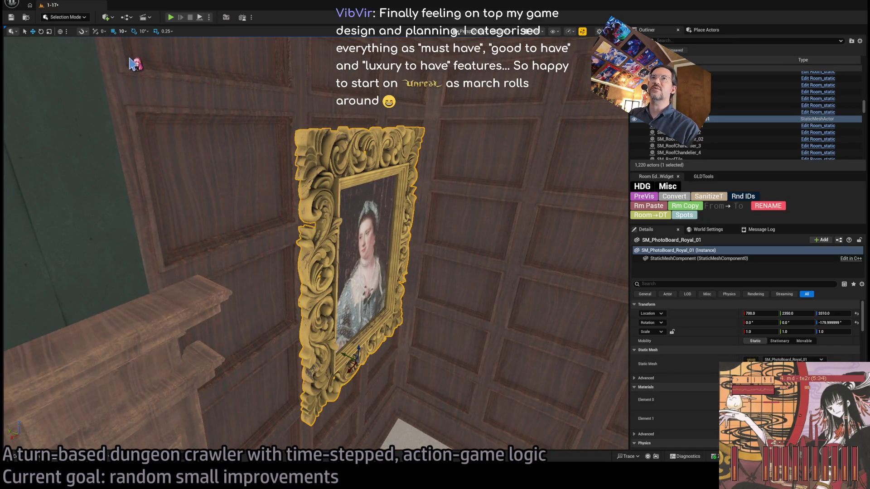
pyautogui.moveTo(341, 353); pyautogui.dragTo(169, 171)
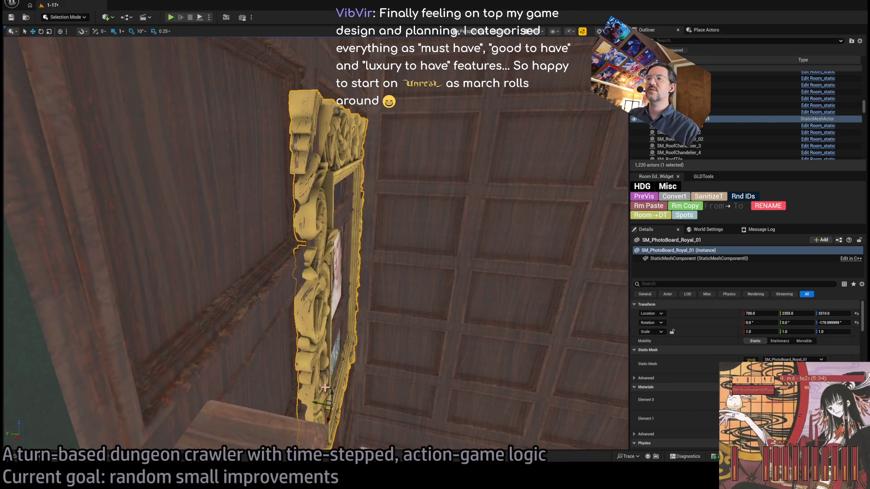
pyautogui.moveTo(318, 404); pyautogui.dragTo(323, 405)
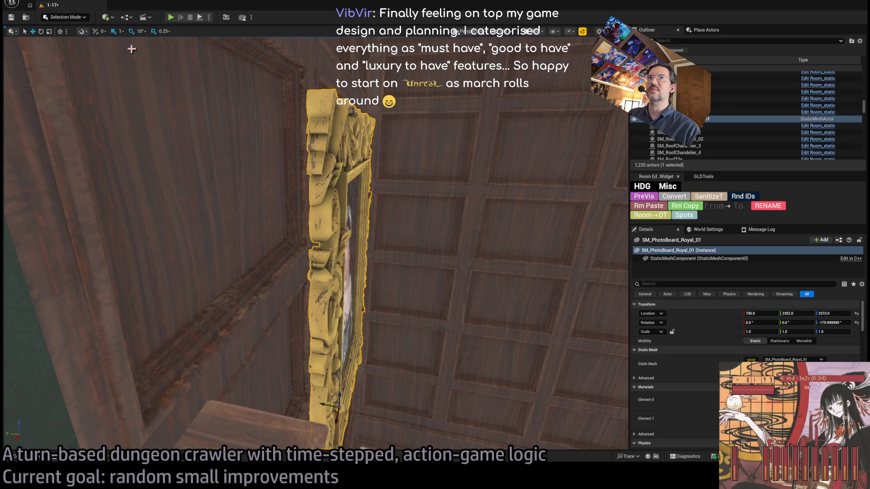
pyautogui.moveTo(192, 111); pyautogui.dragTo(383, 232)
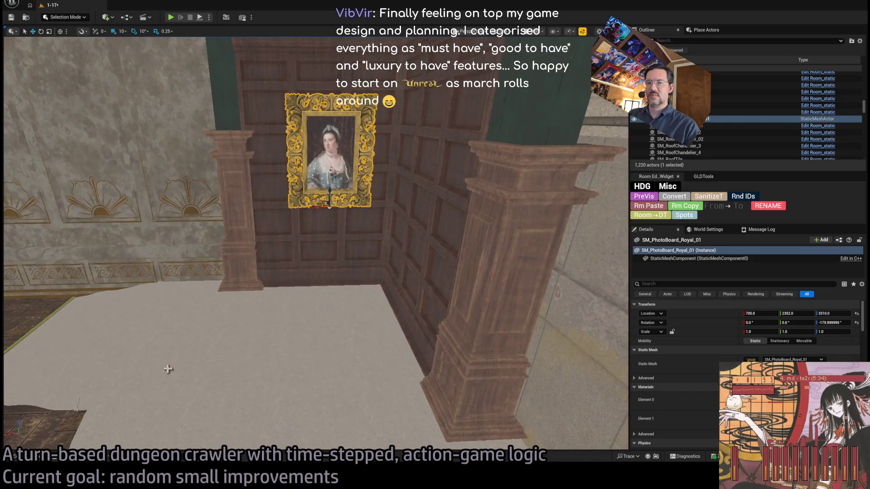
pyautogui.click(677, 198)
pyautogui.hotkey('ctrl', 'space')
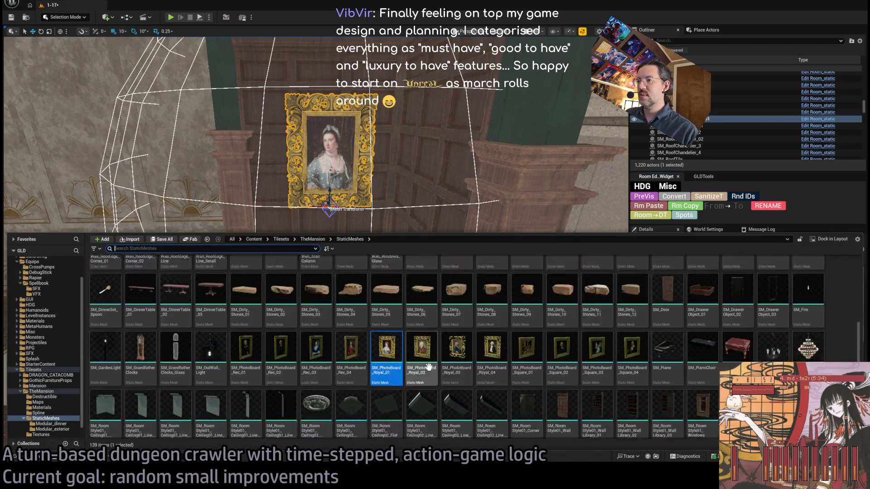
# Browse the Destructible, GothicFurnitureProps and DRAGON_CATACOMB MESHES > STATUE > DARK_DRAGON folders.
pyautogui.scroll(-2, 470, 408)
pyautogui.scroll(5, 471, 399)
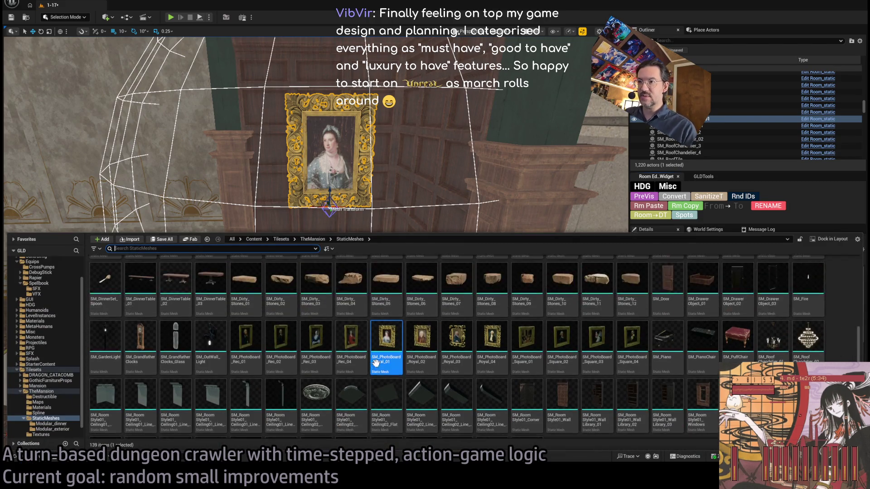
pyautogui.scroll(1, 483, 357)
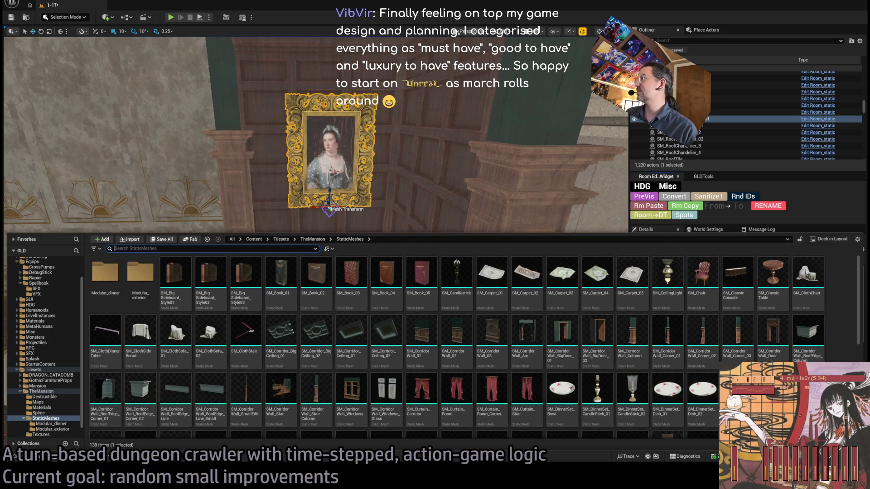
pyautogui.scroll(-3, 824, 329)
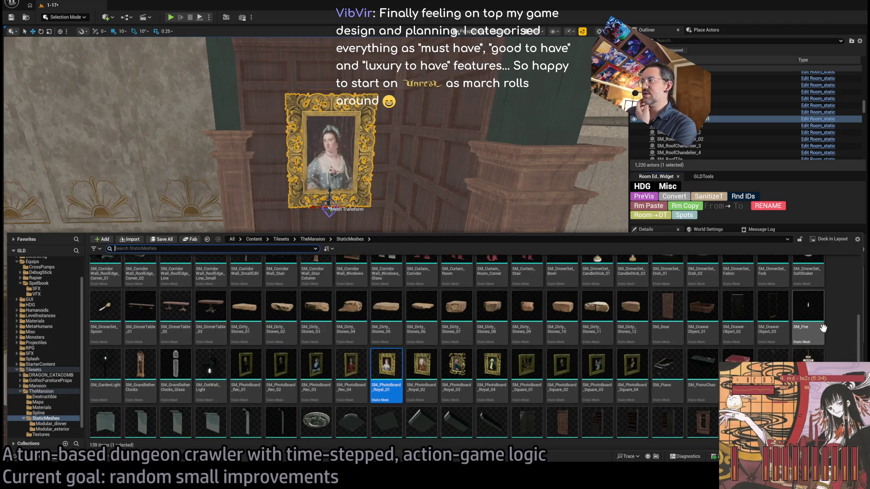
pyautogui.scroll(-3, 824, 329)
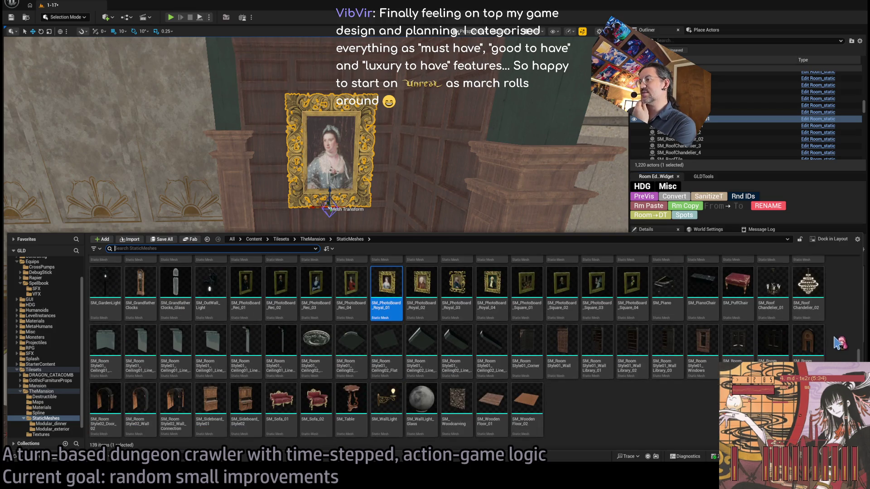
pyautogui.hotkey('ctrl', 'f')
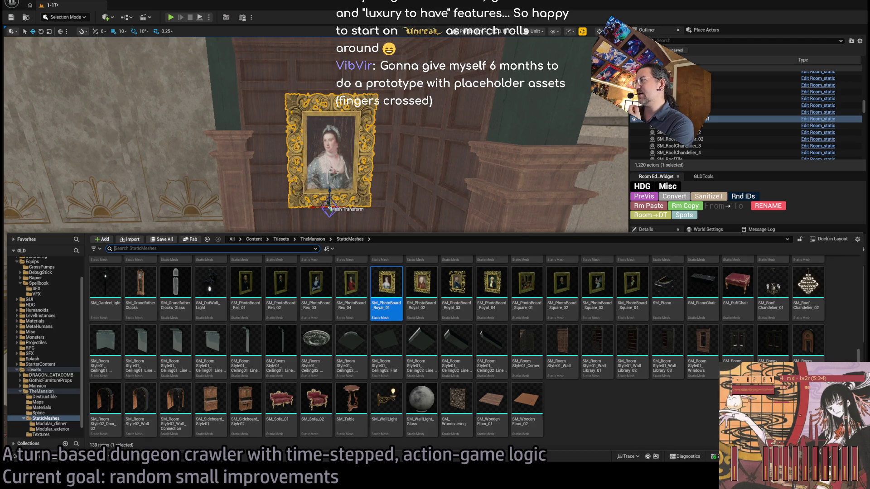
pyautogui.scroll(3, 662, 378)
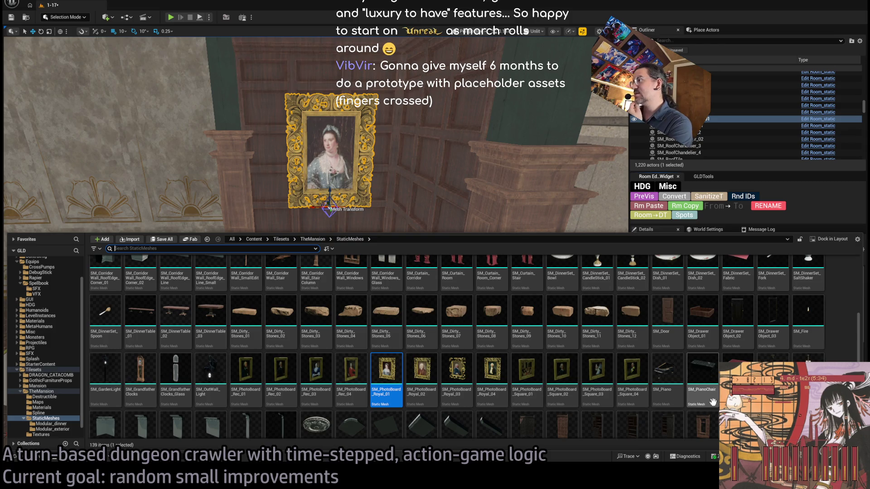
pyautogui.scroll(2, 453, 395)
pyautogui.click(45, 397)
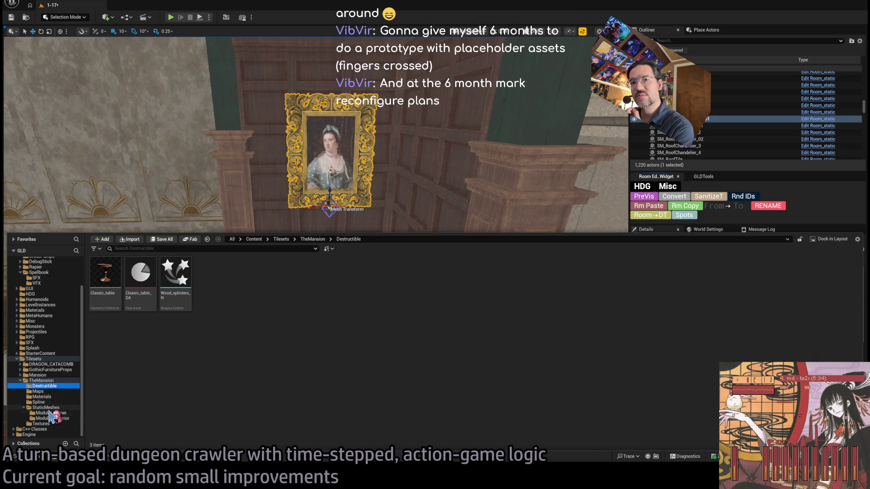
pyautogui.click(57, 370)
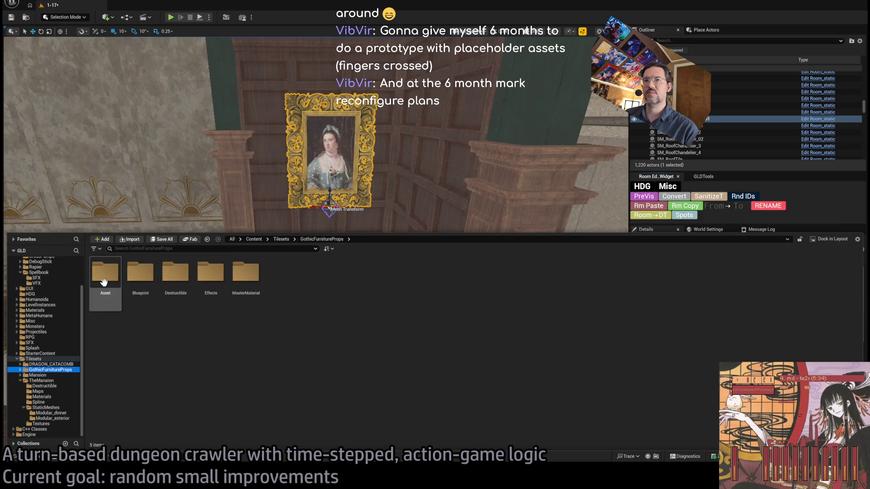
pyautogui.click(54, 364)
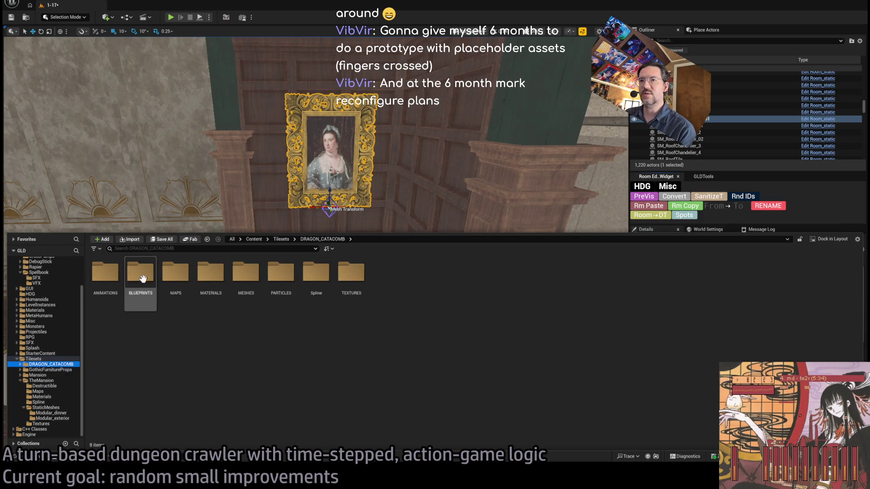
pyautogui.doubleClick(246, 295)
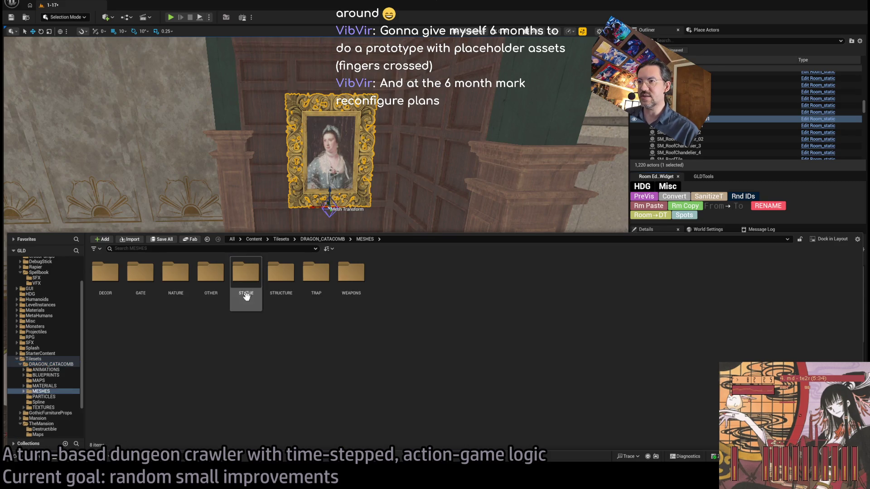
pyautogui.doubleClick(246, 290)
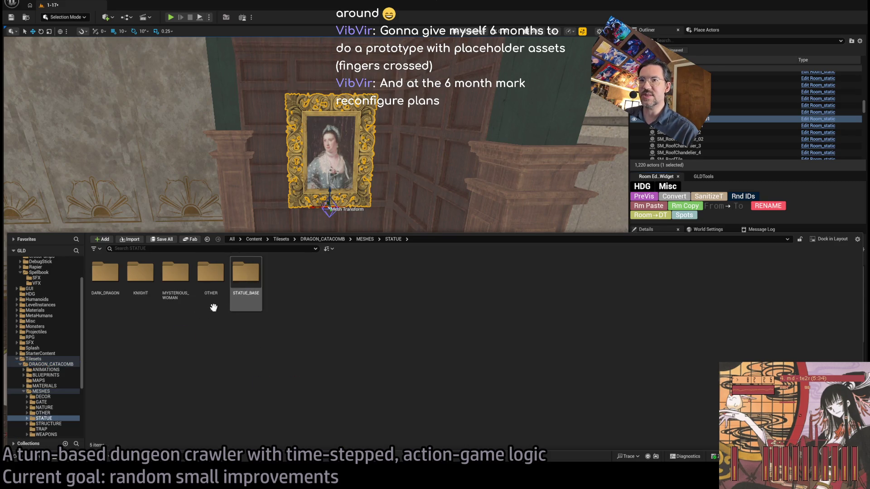
pyautogui.doubleClick(108, 274)
# Look through the KNIGHT, MYSTERIOUS_WOMAN and OTHER statue meshes, then collapse DRAGON_CATACOMB.
pyautogui.scroll(-3, 59, 407)
pyautogui.click(48, 386)
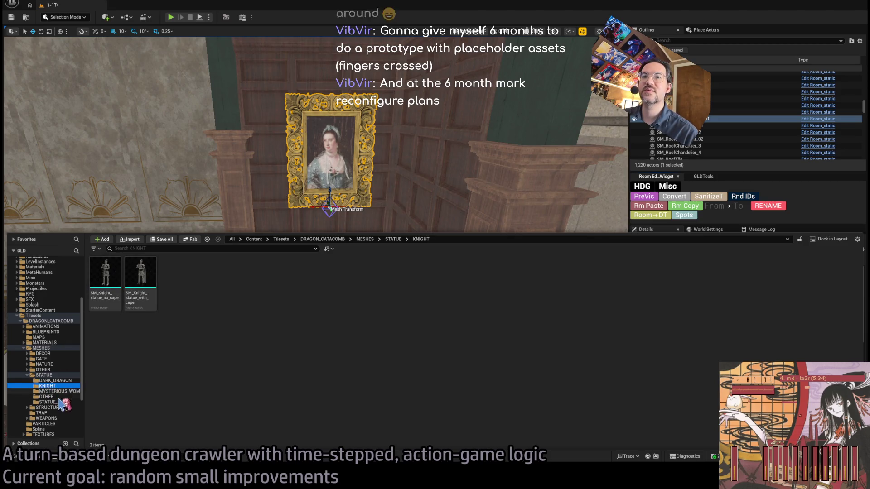
pyautogui.click(60, 392)
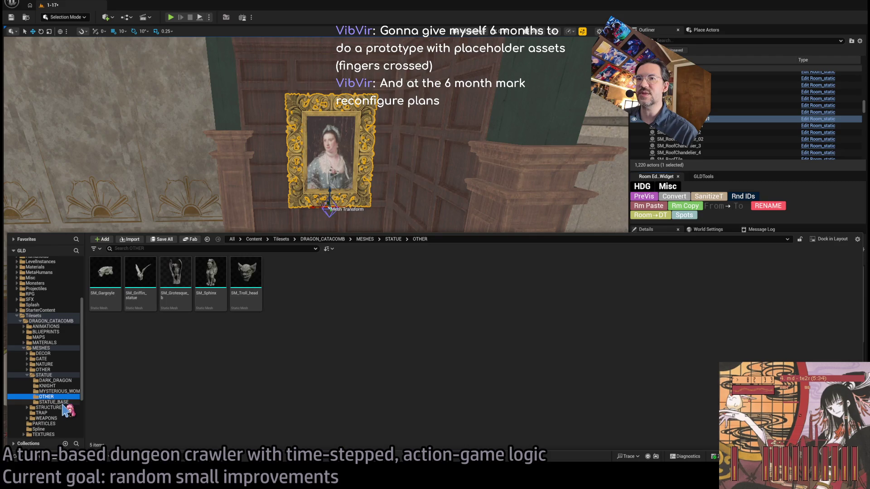
pyautogui.click(59, 408)
pyautogui.click(62, 393)
pyautogui.click(46, 397)
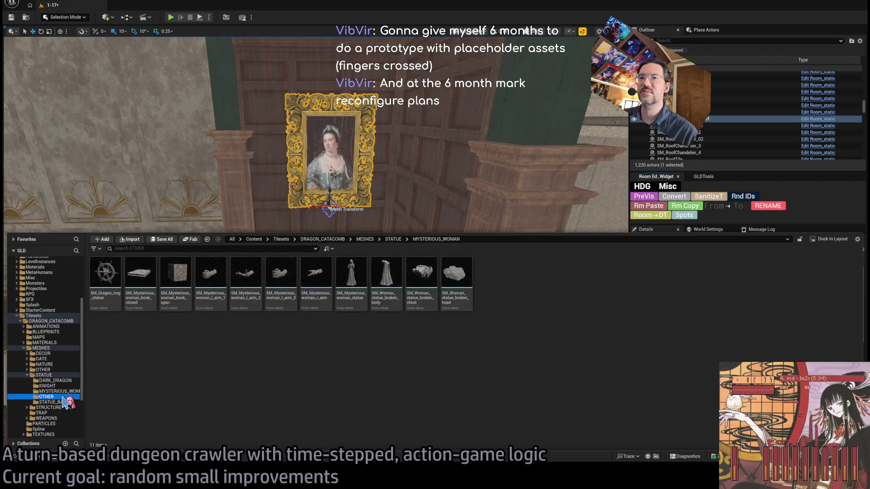
pyautogui.click(20, 322)
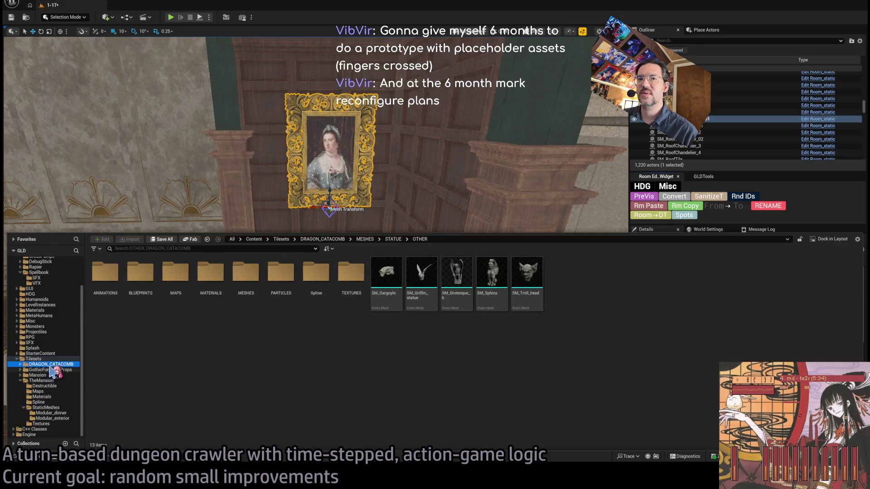
# Open Mansion > StaticMeshes and place the SM_PolandianChair rocking chair before the portrait.
pyautogui.click(37, 375)
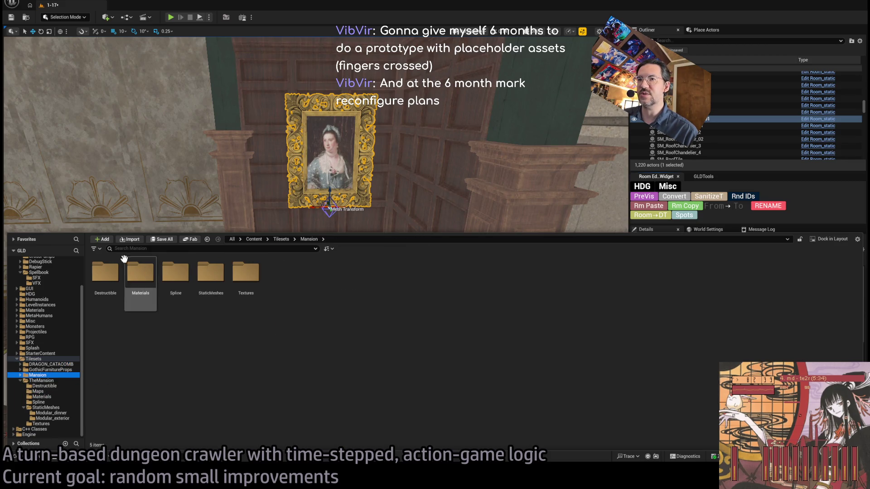
pyautogui.doubleClick(113, 267)
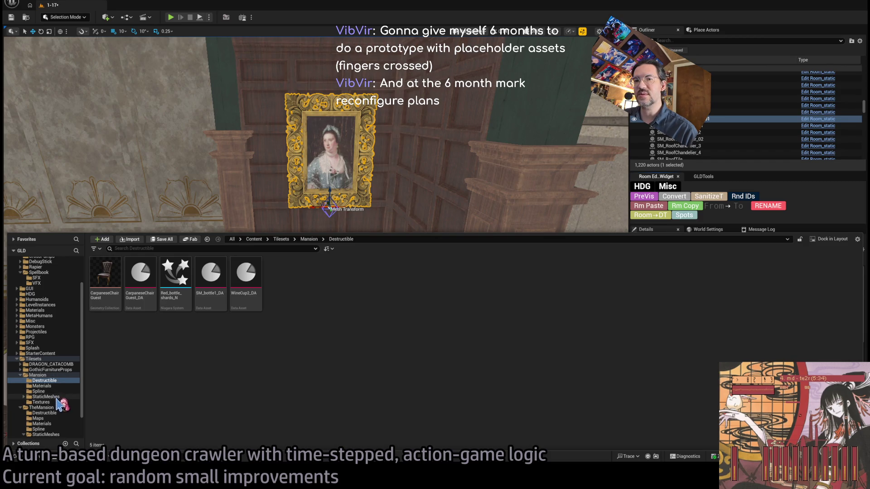
pyautogui.click(51, 391)
pyautogui.click(53, 396)
pyautogui.click(55, 391)
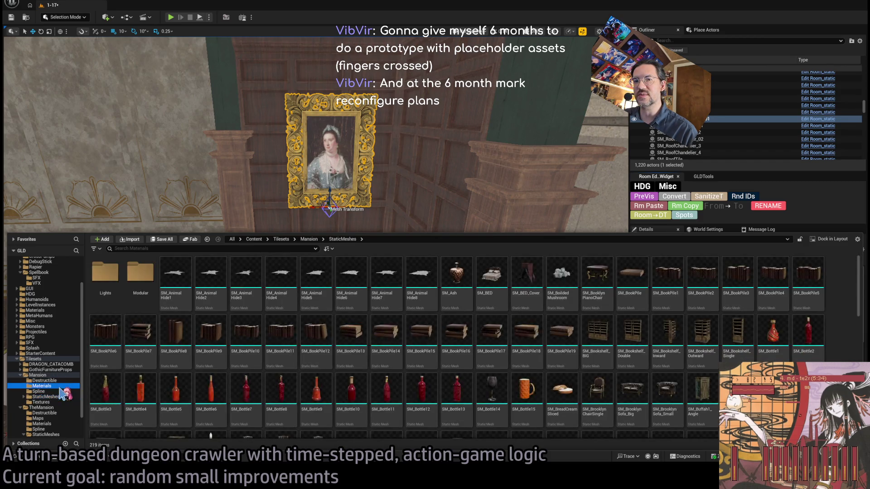
pyautogui.click(58, 397)
pyautogui.click(56, 391)
pyautogui.click(55, 381)
pyautogui.click(56, 386)
pyautogui.click(54, 396)
pyautogui.scroll(-2, 487, 372)
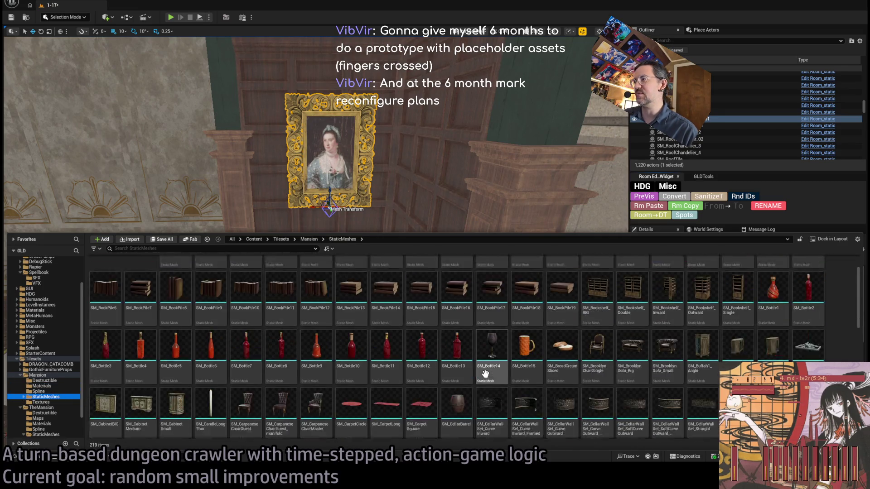
pyautogui.scroll(-3, 487, 372)
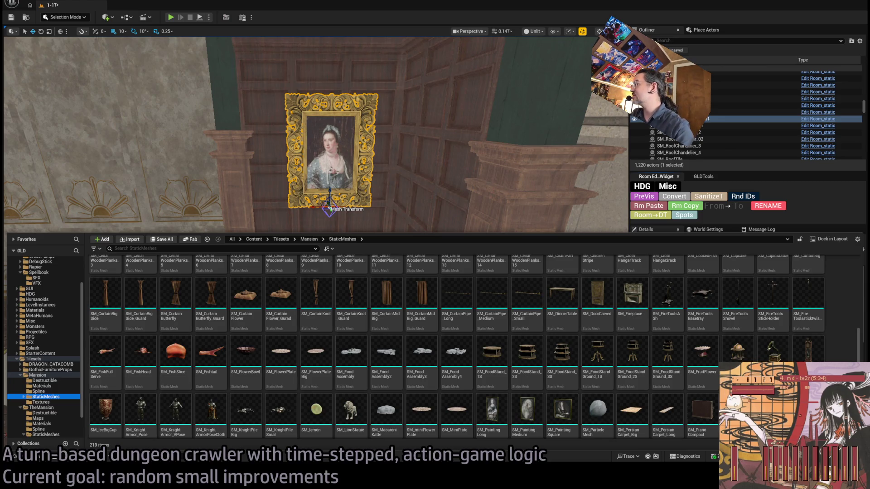
pyautogui.moveTo(426, 184)
pyautogui.mouseDown()
pyautogui.moveTo(279, 368)
pyautogui.moveTo(245, 362)
pyautogui.mouseUp()
# Shift the player spawn marker 850 units along Y, play-test the room, and reselect the rocking chair.
pyautogui.press('s')
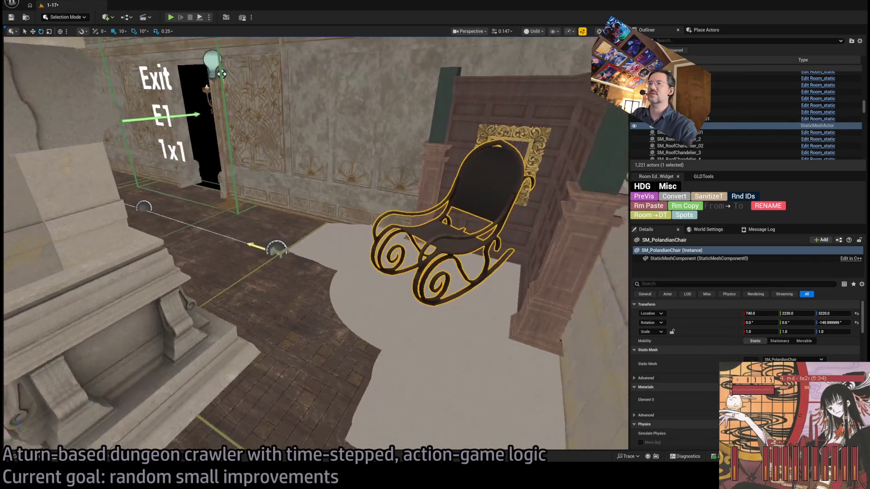
pyautogui.press('w')
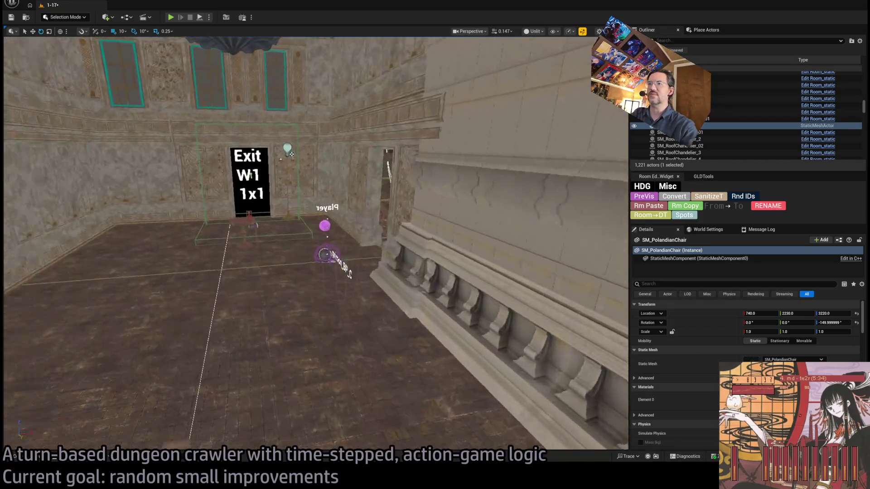
pyautogui.scroll(1, 315, 243)
pyautogui.click(227, 256)
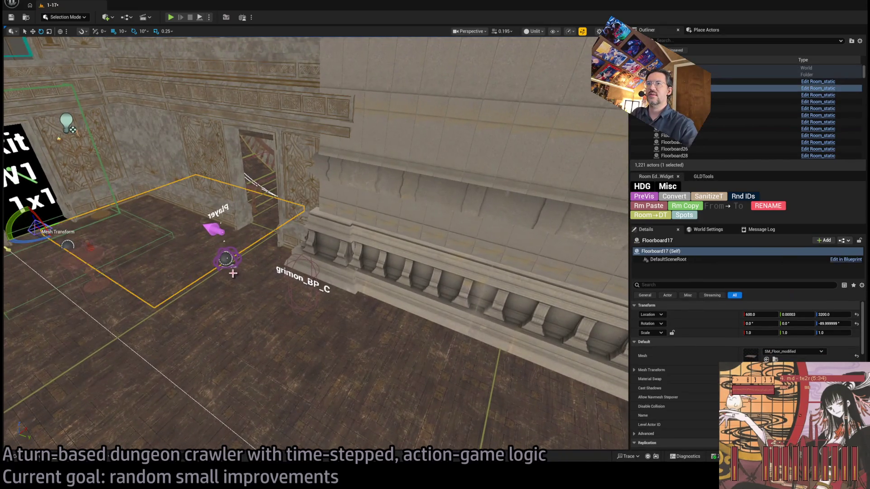
pyautogui.moveTo(256, 271)
pyautogui.mouseDown()
pyautogui.moveTo(350, 297)
pyautogui.moveTo(402, 276)
pyautogui.mouseUp()
pyautogui.moveTo(512, 181)
pyautogui.mouseDown()
pyautogui.moveTo(548, 169)
pyautogui.moveTo(474, 132)
pyautogui.moveTo(177, 390)
pyautogui.mouseUp()
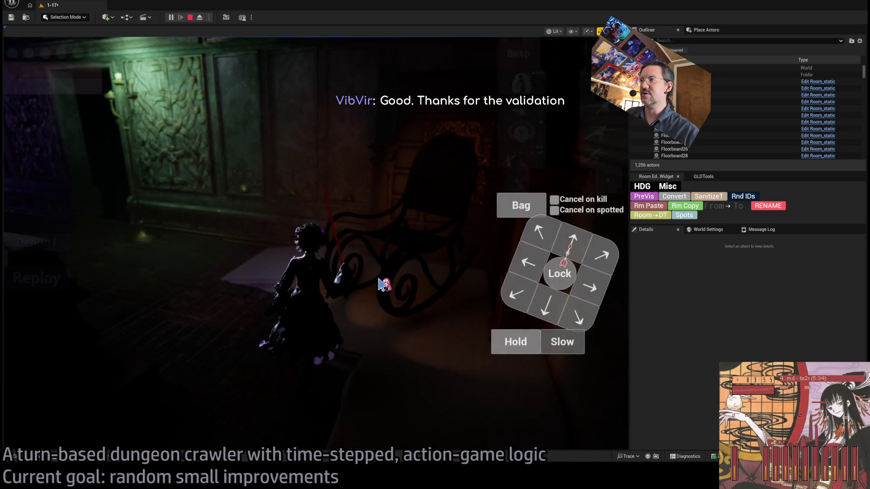
pyautogui.press('Escape')
pyautogui.click(403, 235)
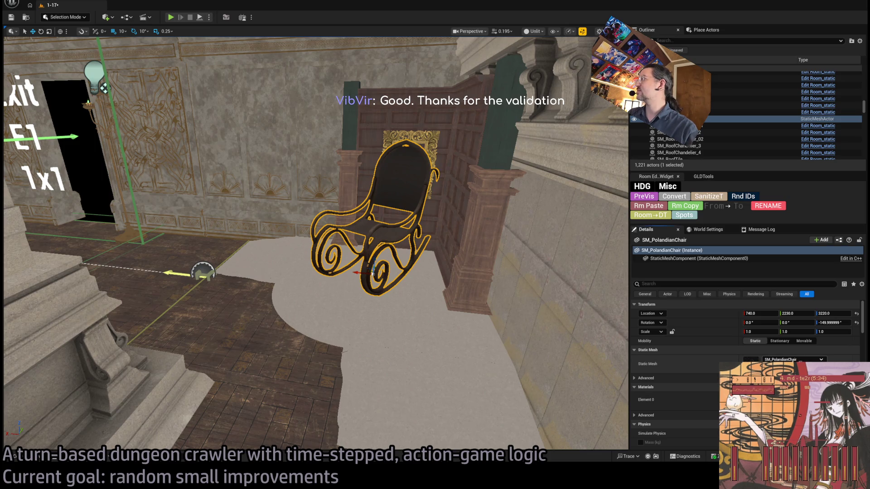
# Swap the rocking chair's mesh for SM_WoodenStudyTable from the Mansion static meshes.
pyautogui.click(45, 457)
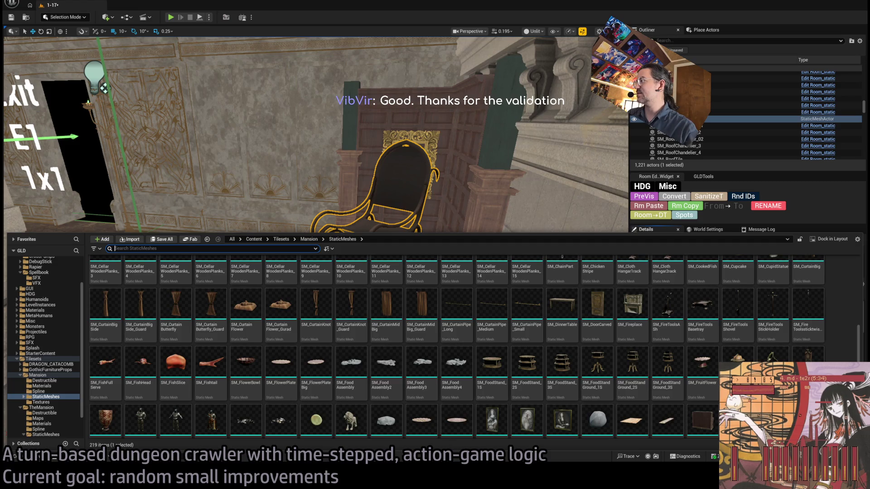
pyautogui.scroll(-5, 632, 371)
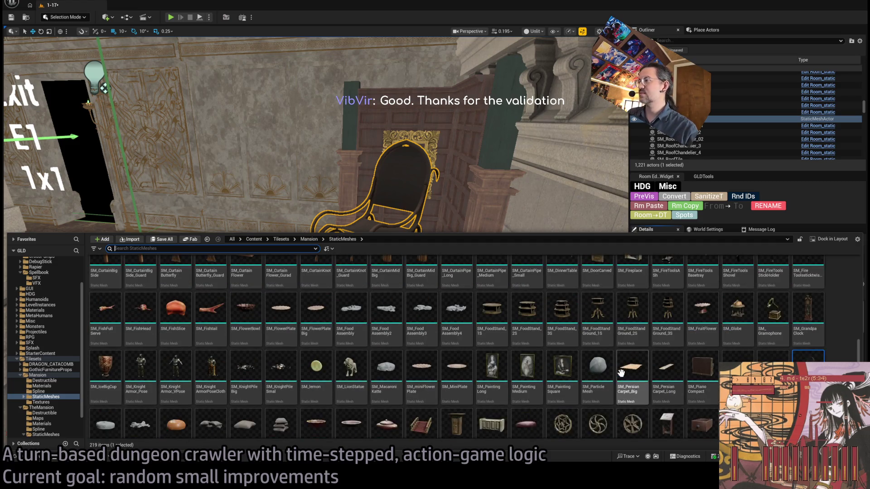
pyautogui.click(114, 249)
pyautogui.scroll(-3, 453, 345)
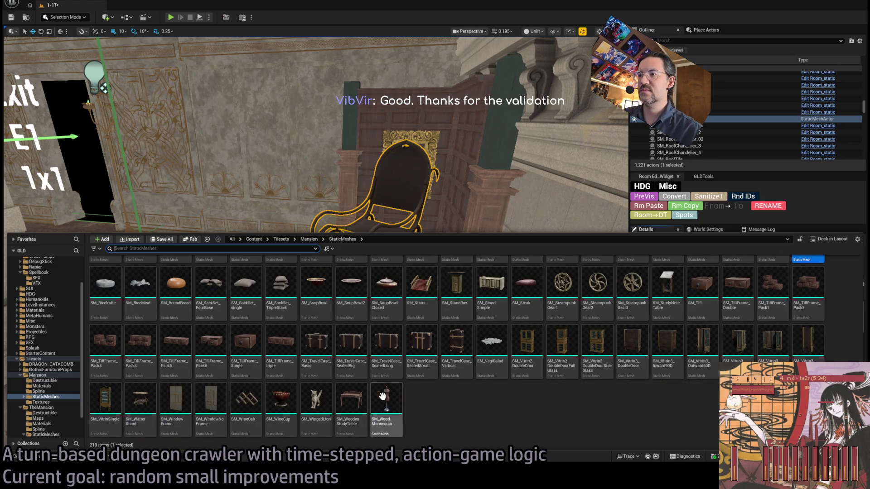
pyautogui.click(351, 408)
pyautogui.scroll(2, 451, 218)
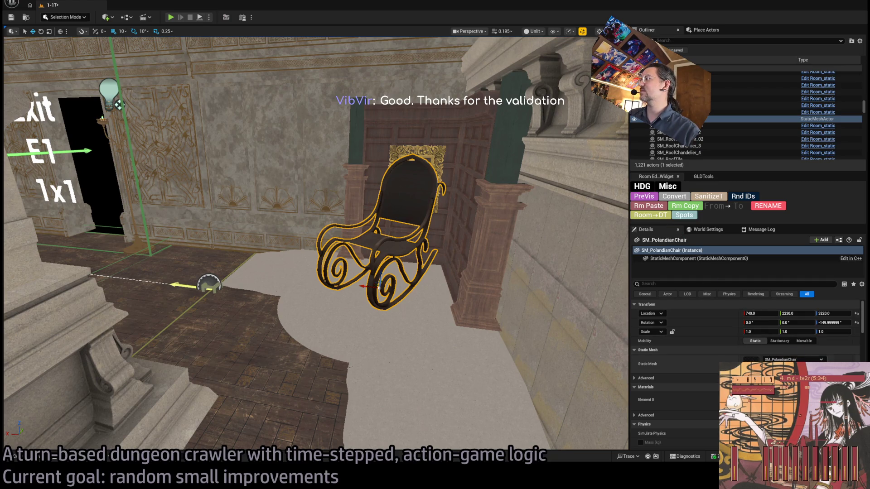
pyautogui.click(766, 368)
# Rotate the table to -90°, scale it to 0.75 and move it to Y 2300 against the wall.
pyautogui.press('e')
pyautogui.moveTo(401, 291)
pyautogui.mouseDown()
pyautogui.moveTo(418, 285)
pyautogui.moveTo(381, 290)
pyautogui.moveTo(398, 289)
pyautogui.moveTo(417, 303)
pyautogui.moveTo(410, 283)
pyautogui.mouseUp()
pyautogui.press('f')
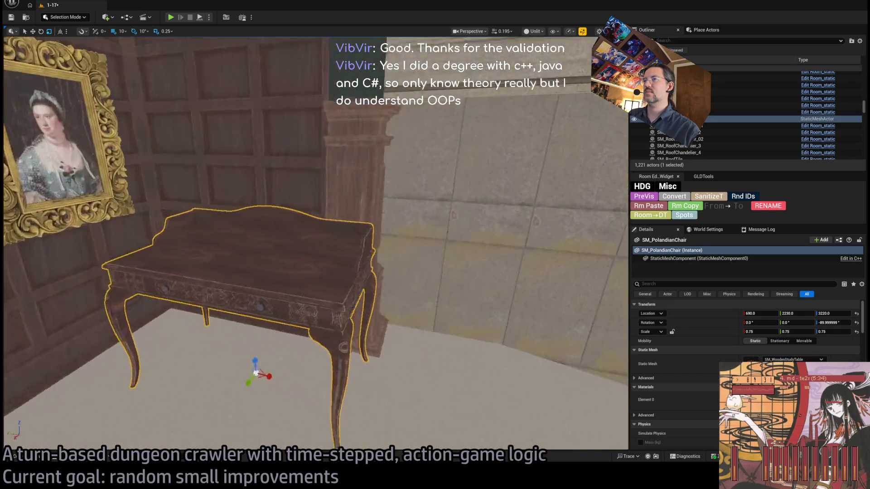
pyautogui.moveTo(333, 344)
pyautogui.mouseDown()
pyautogui.moveTo(252, 339)
pyautogui.moveTo(315, 326)
pyautogui.moveTo(389, 358)
pyautogui.moveTo(397, 378)
pyautogui.moveTo(411, 337)
pyautogui.moveTo(402, 339)
pyautogui.moveTo(381, 308)
pyautogui.moveTo(376, 338)
pyautogui.mouseUp()
# Raise the gold-framed portrait to Z 3340 and open the Content Drawer.
pyautogui.click(290, 292)
pyautogui.moveTo(290, 305)
pyautogui.mouseDown()
pyautogui.moveTo(290, 322)
pyautogui.moveTo(283, 275)
pyautogui.moveTo(79, 444)
pyautogui.mouseUp()
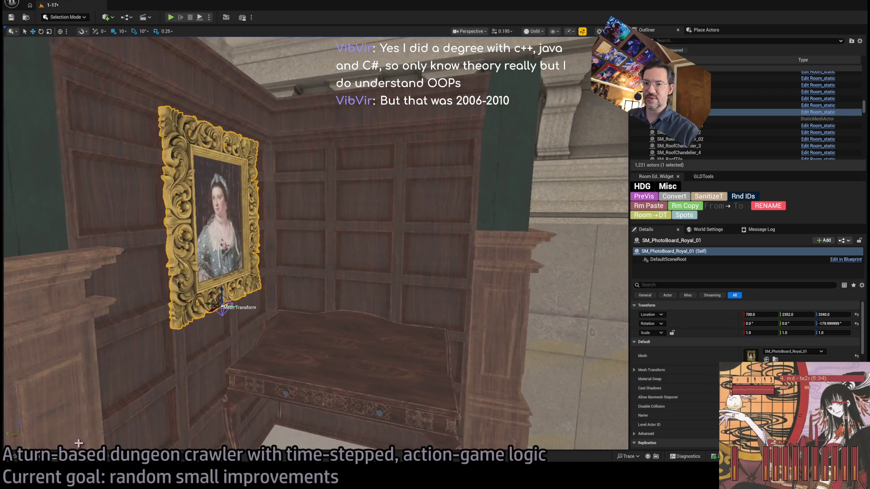
pyautogui.click(45, 459)
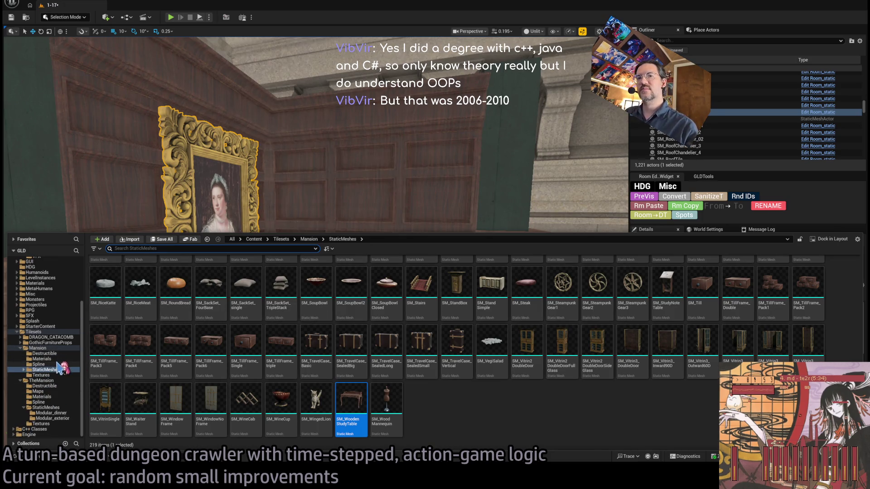
# Browse the Mansion and TheMansion materials, spline, static mesh and texture folders.
pyautogui.click(41, 359)
pyautogui.click(38, 391)
pyautogui.click(39, 402)
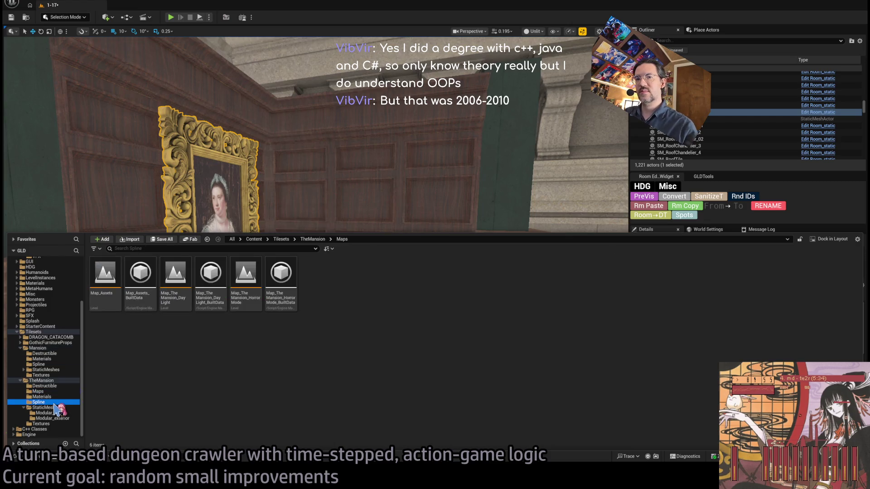
pyautogui.scroll(1, 53, 401)
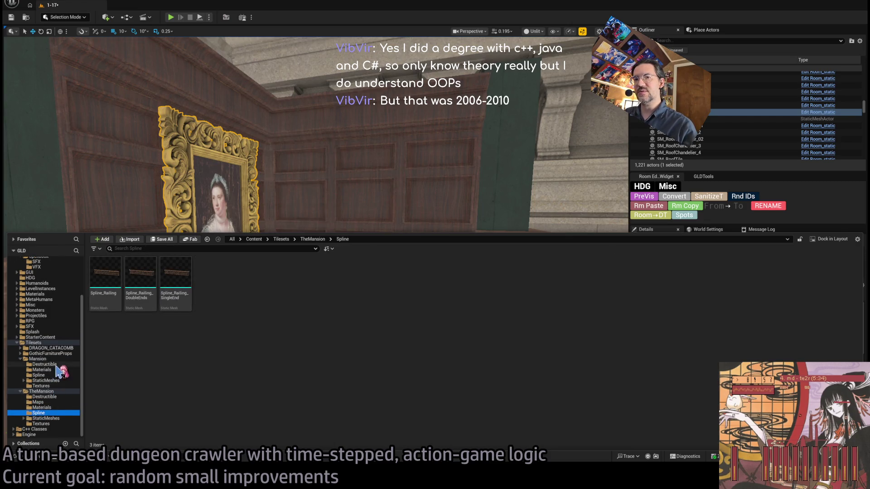
pyautogui.click(54, 370)
pyautogui.click(45, 364)
pyautogui.click(40, 375)
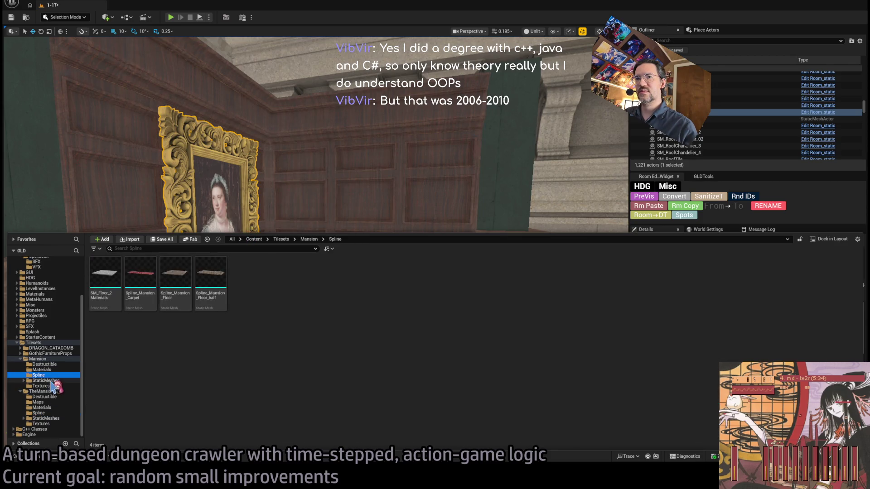
pyautogui.click(45, 381)
pyautogui.click(41, 386)
pyautogui.click(61, 408)
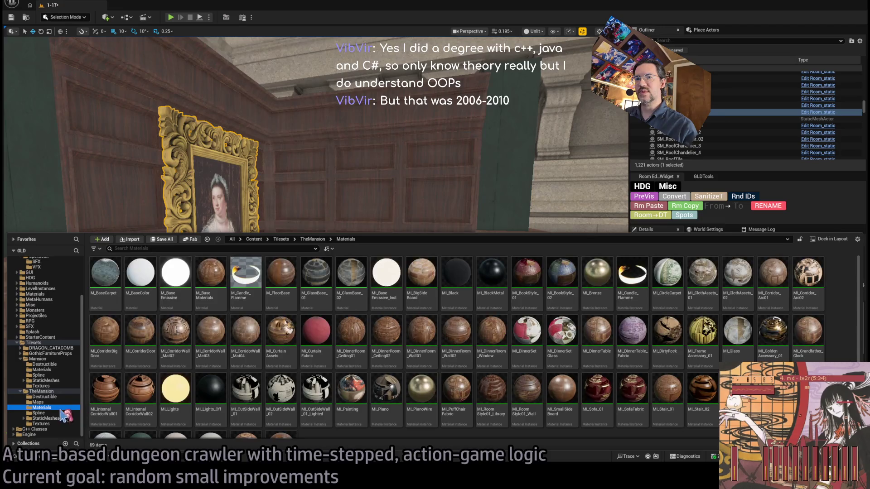
pyautogui.click(57, 414)
pyautogui.click(58, 418)
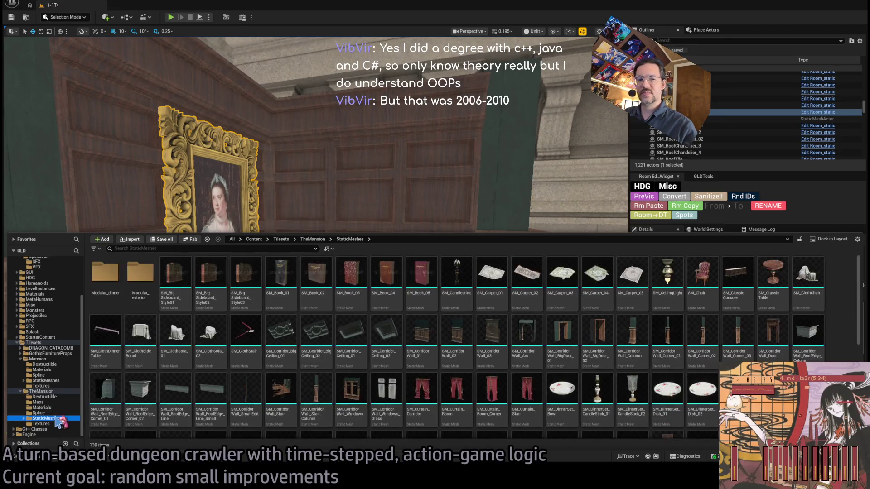
# Open Mansion > StaticMeshes > Lights and place a four-candle candlestick on the study table.
pyautogui.click(52, 359)
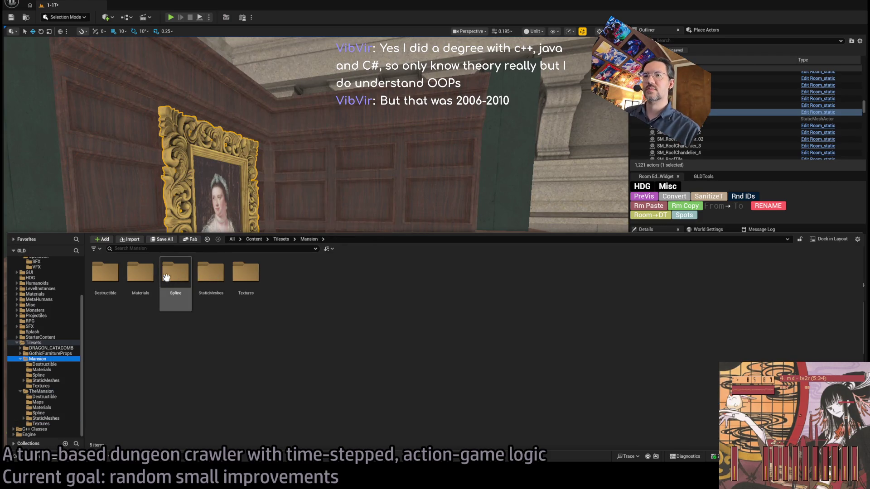
pyautogui.doubleClick(211, 273)
pyautogui.doubleClick(105, 272)
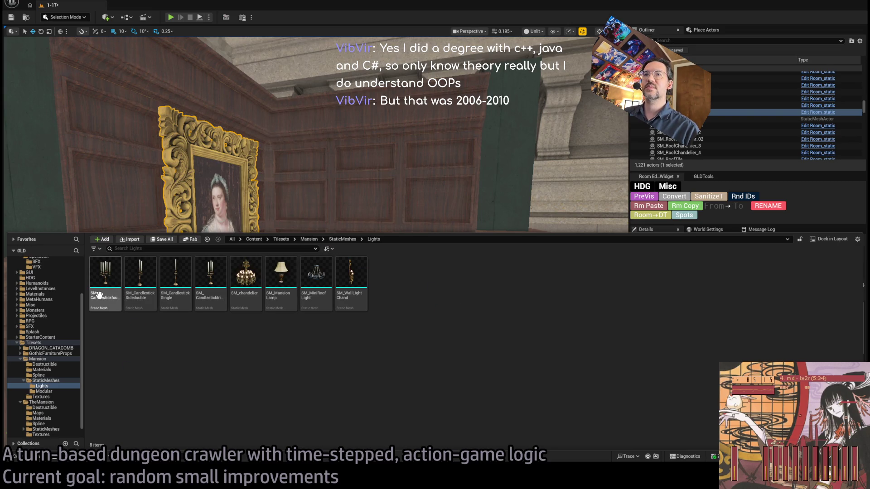
pyautogui.moveTo(99, 295)
pyautogui.mouseDown()
pyautogui.moveTo(292, 359)
pyautogui.moveTo(346, 355)
pyautogui.moveTo(331, 354)
pyautogui.mouseUp()
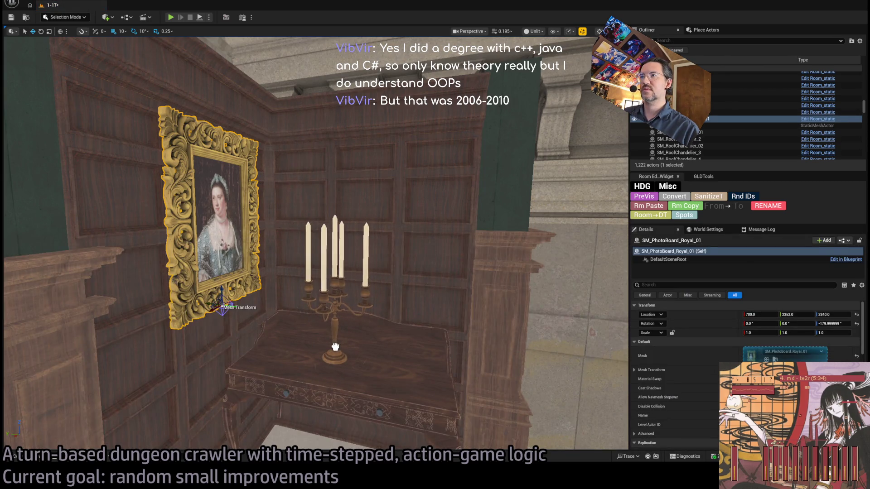
# Delete the four-candle candlestick, try and delete SM_CandlestickSidedouble, then fly toward the round table.
pyautogui.press('Delete')
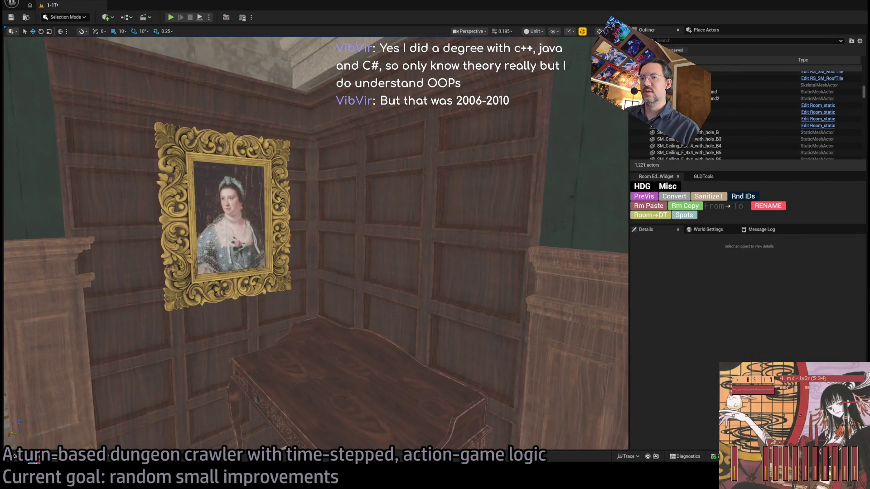
pyautogui.hotkey('ctrl', 'space')
pyautogui.moveTo(141, 276)
pyautogui.mouseDown()
pyautogui.moveTo(322, 353)
pyautogui.moveTo(325, 380)
pyautogui.mouseUp()
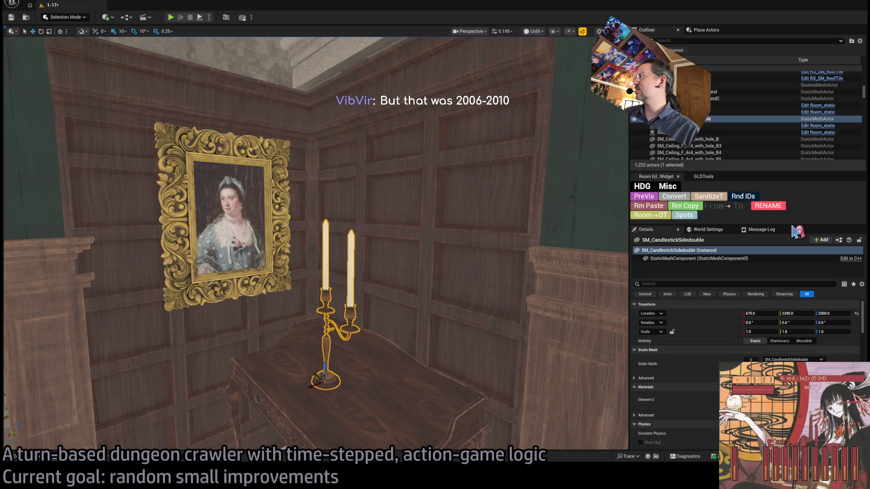
pyautogui.press('Delete')
pyautogui.click(21, 457)
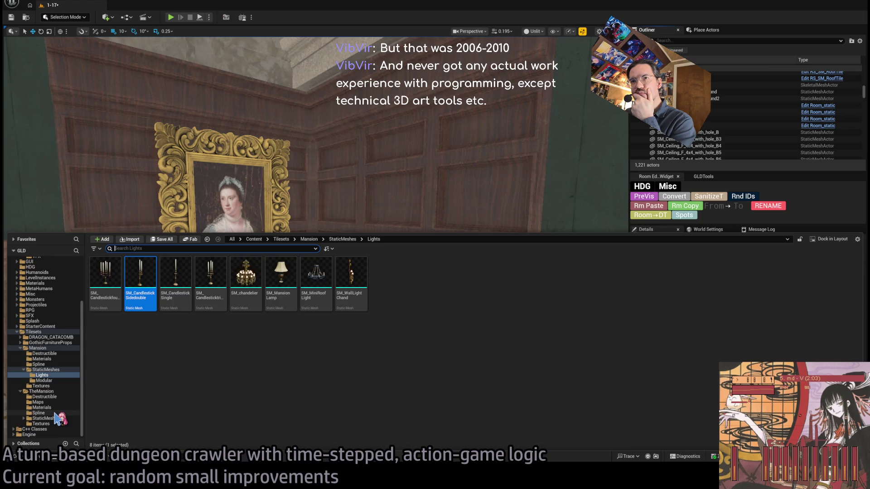
pyautogui.moveTo(272, 181)
pyautogui.mouseDown()
pyautogui.moveTo(336, 177)
pyautogui.moveTo(370, 256)
pyautogui.moveTo(408, 236)
pyautogui.moveTo(414, 254)
pyautogui.mouseUp()
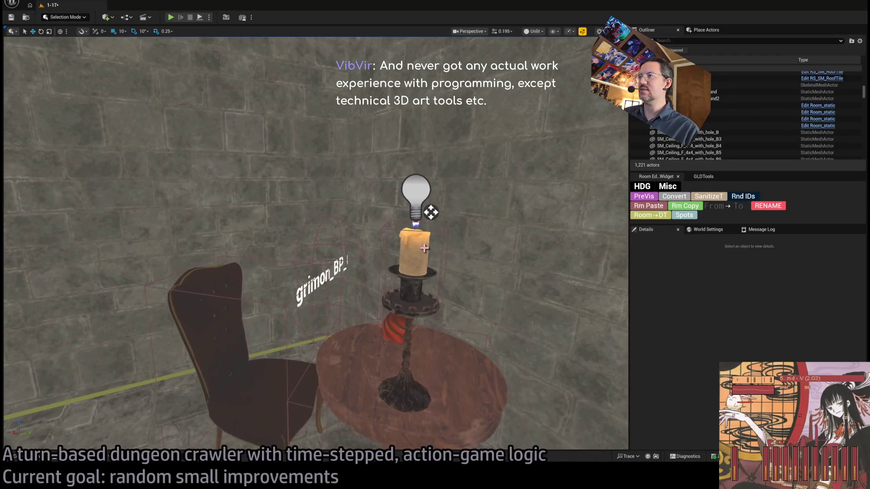
# Select Room_destructible_candles_1 on the round table and frame it with the nearby chair.
pyautogui.click(414, 254)
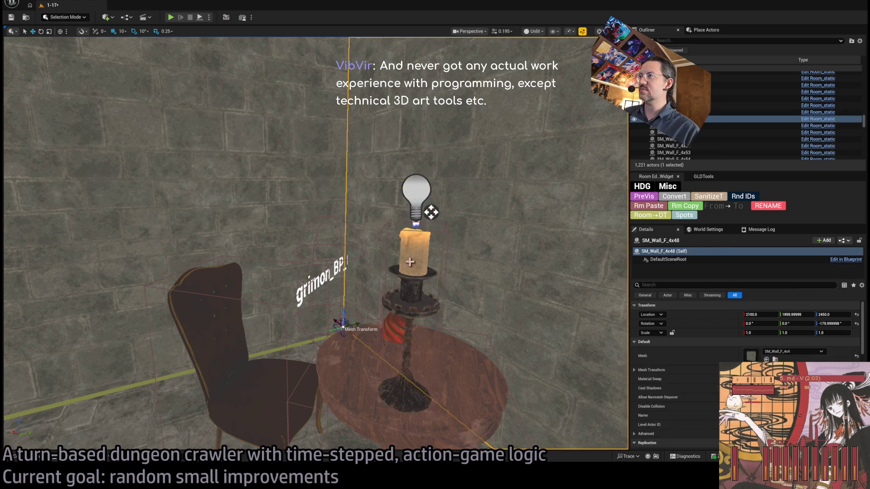
pyautogui.moveTo(482, 250)
pyautogui.mouseDown()
pyautogui.moveTo(481, 226)
pyautogui.moveTo(464, 206)
pyautogui.mouseUp()
pyautogui.press('f')
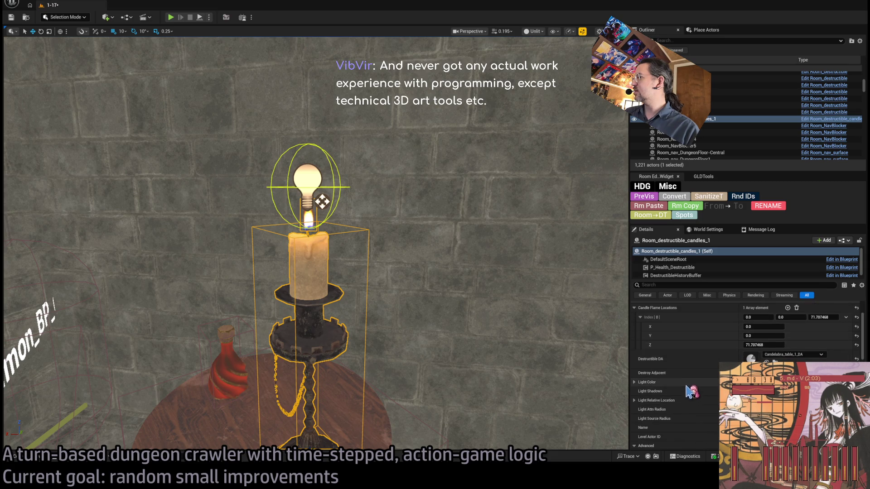
pyautogui.scroll(-10, 464, 155)
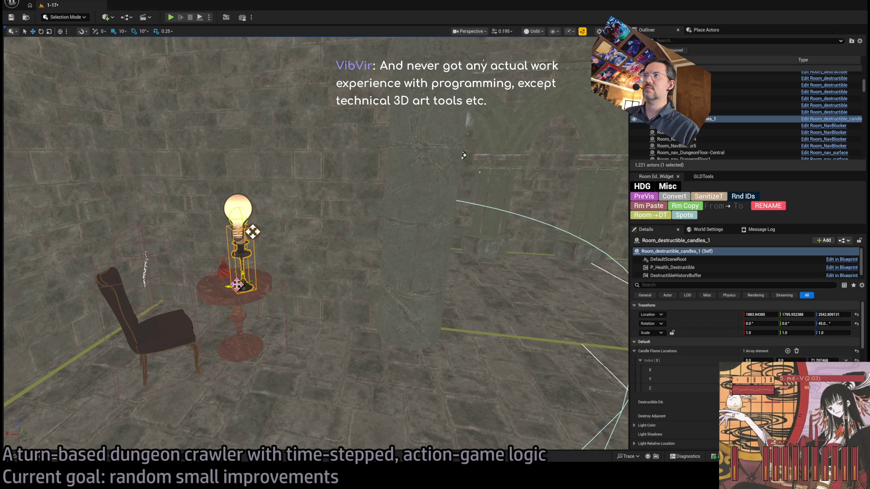
# Duplicate the destructible candle as Room_destructible_candles_2 and lift the copy up high.
pyautogui.moveTo(252, 232); pyautogui.dragTo(566, 123)
pyautogui.press('f')
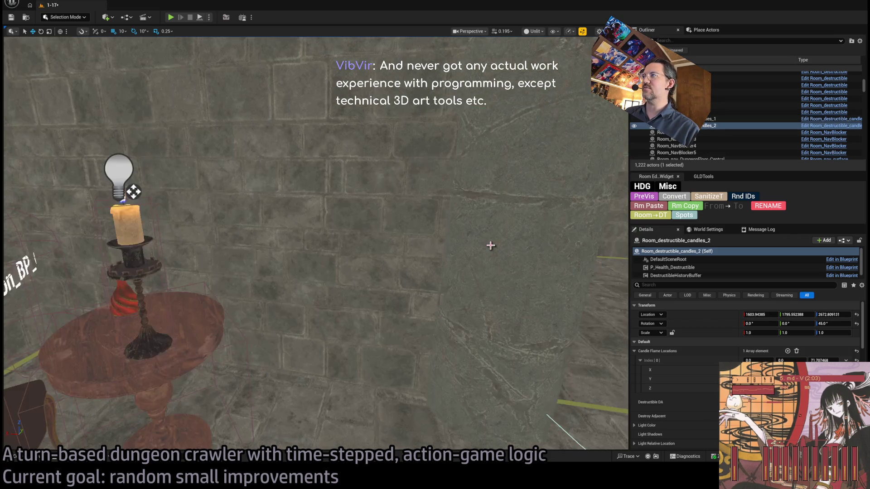
pyautogui.scroll(-5, 445, 203)
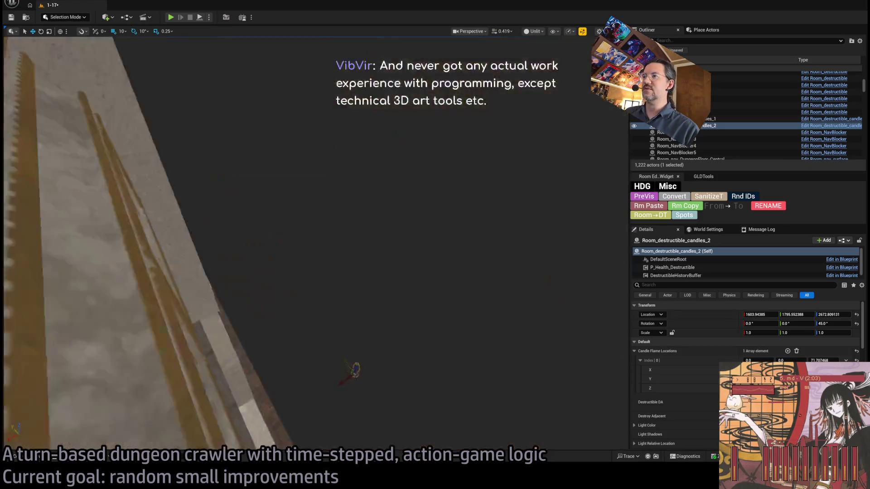
pyautogui.scroll(3, 334, 347)
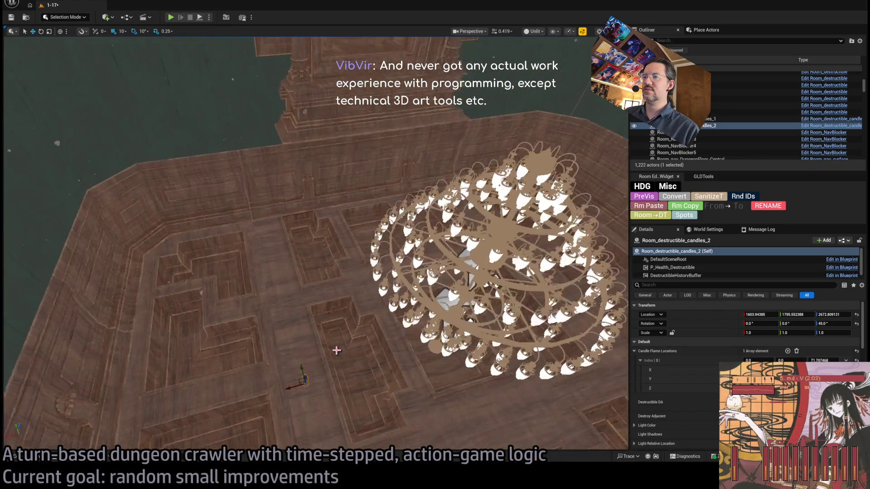
pyautogui.moveTo(306, 376); pyautogui.dragTo(290, 131)
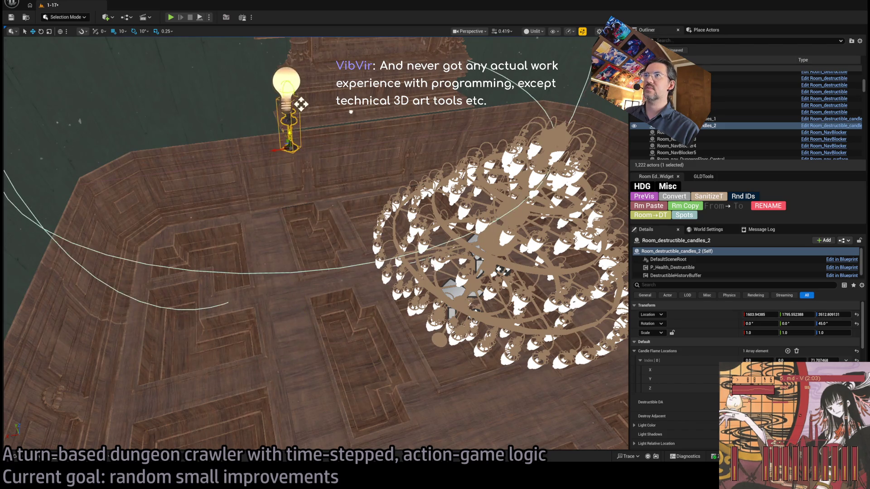
pyautogui.press('f')
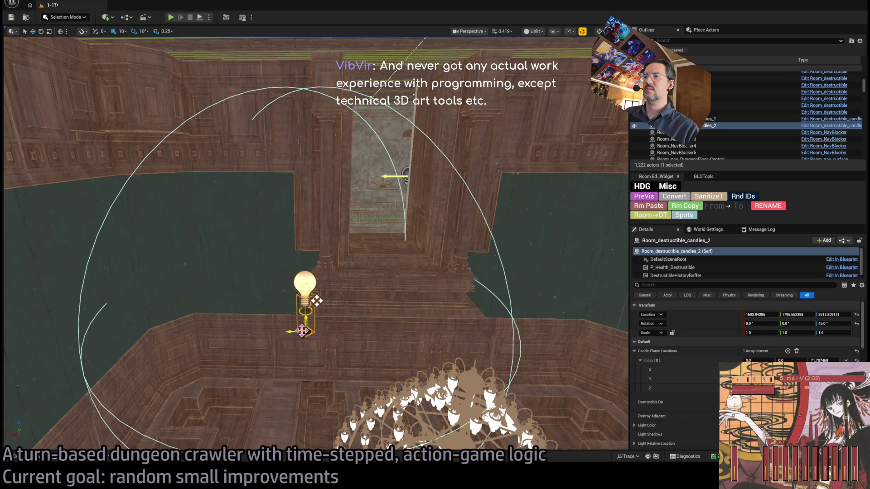
# Move the candle copy onto the study table top beneath the portrait, then select the table.
pyautogui.moveTo(315, 300)
pyautogui.mouseDown()
pyautogui.moveTo(446, 213)
pyautogui.moveTo(516, 231)
pyautogui.mouseUp()
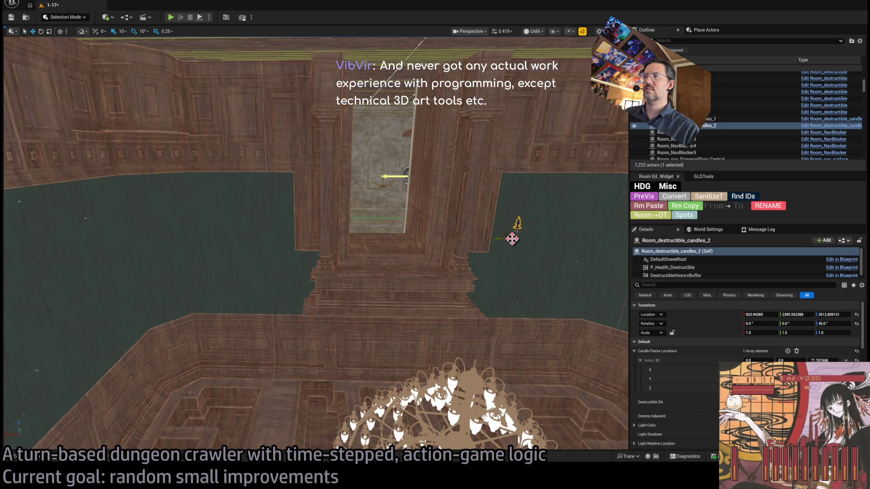
pyautogui.press('f')
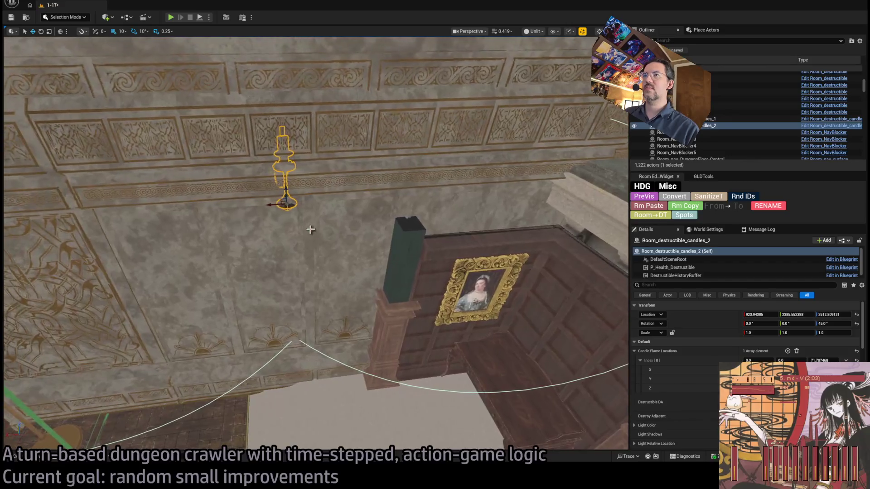
pyautogui.moveTo(283, 203)
pyautogui.mouseDown()
pyautogui.moveTo(578, 294)
pyautogui.moveTo(576, 267)
pyautogui.moveTo(588, 284)
pyautogui.moveTo(517, 396)
pyautogui.mouseUp()
pyautogui.press('f')
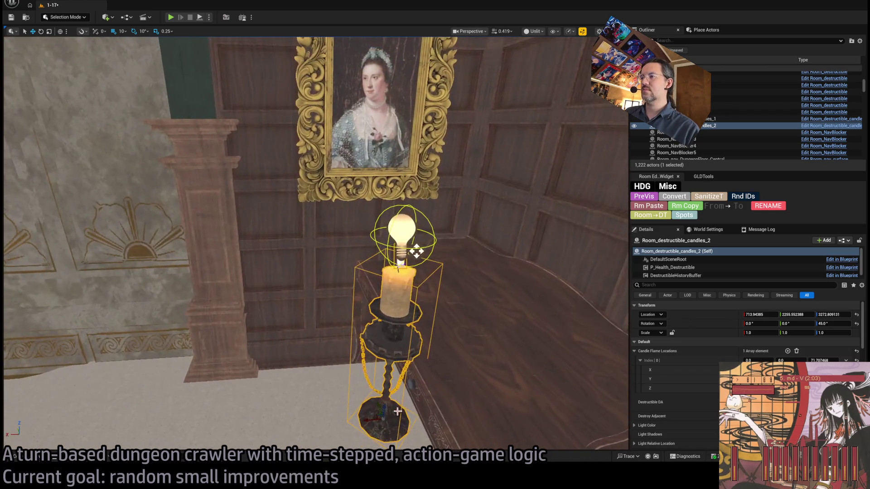
pyautogui.moveTo(416, 250)
pyautogui.mouseDown()
pyautogui.moveTo(548, 59)
pyautogui.moveTo(551, 179)
pyautogui.moveTo(560, 148)
pyautogui.moveTo(418, 179)
pyautogui.moveTo(287, 130)
pyautogui.moveTo(425, 220)
pyautogui.moveTo(278, 247)
pyautogui.moveTo(412, 258)
pyautogui.mouseUp()
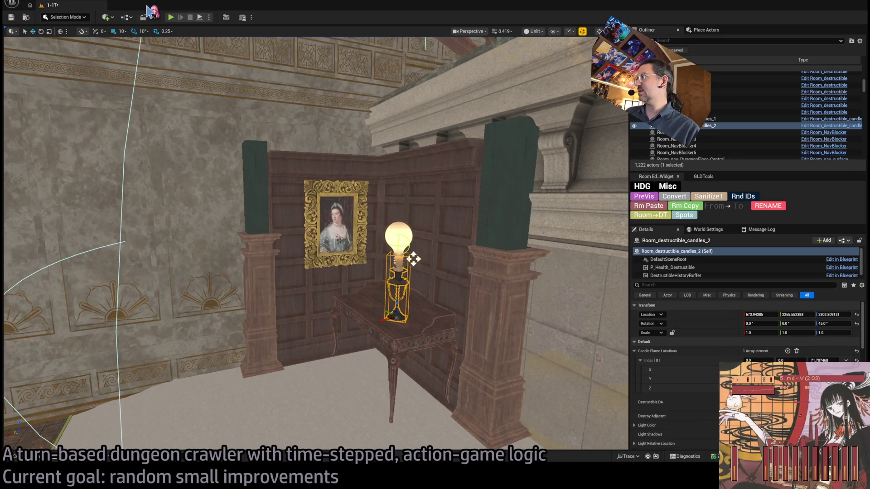
pyautogui.click(433, 316)
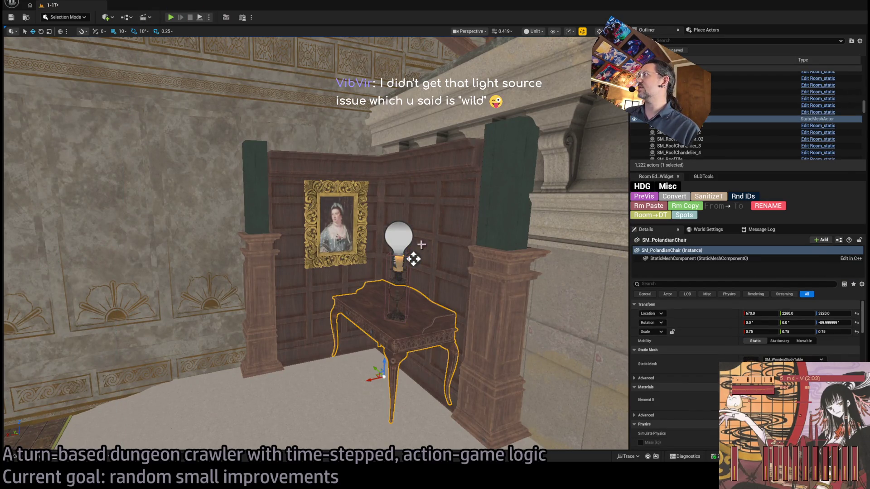
# Convert the study table into a room static object and run a quick play-test.
pyautogui.click(680, 198)
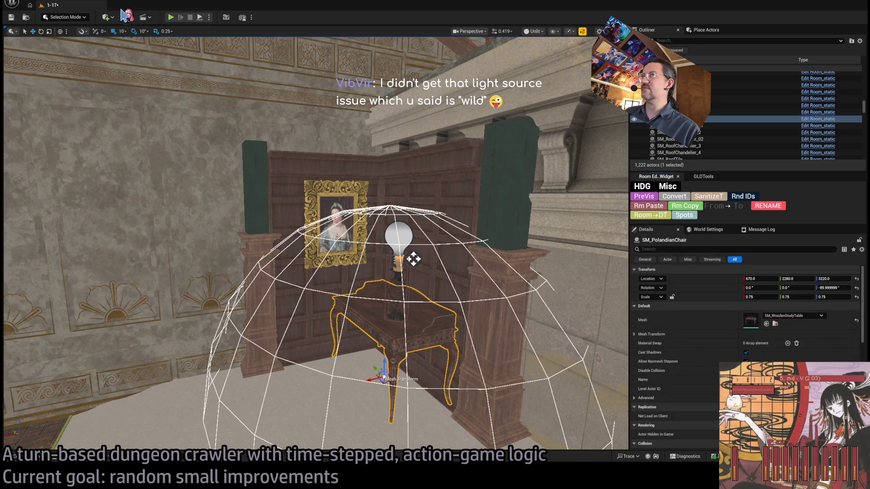
pyautogui.hotkey('alt', 'p')
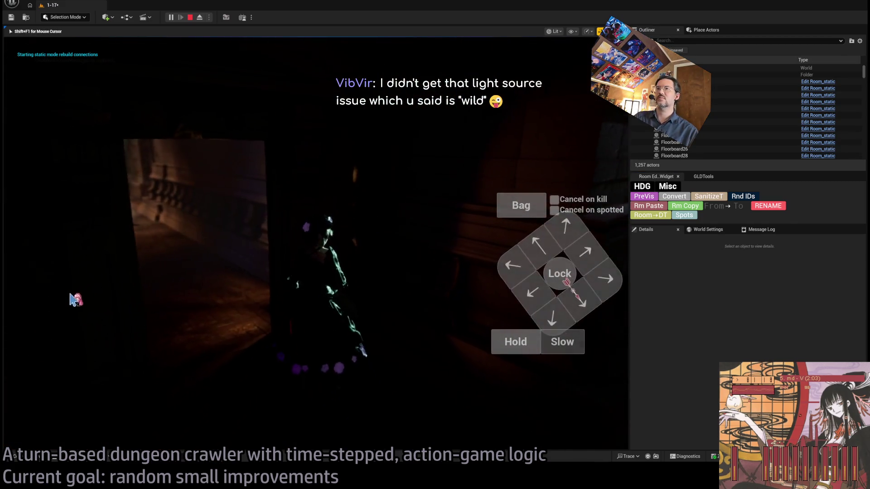
pyautogui.click(362, 269)
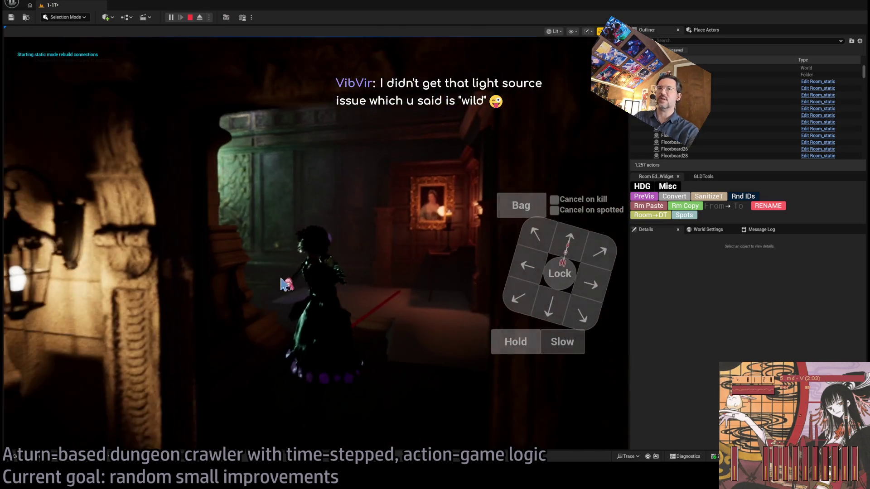
pyautogui.press('Escape')
# Select the EntranceLamp4 wall lamp and run a second play-test of the lighting.
pyautogui.click(105, 278)
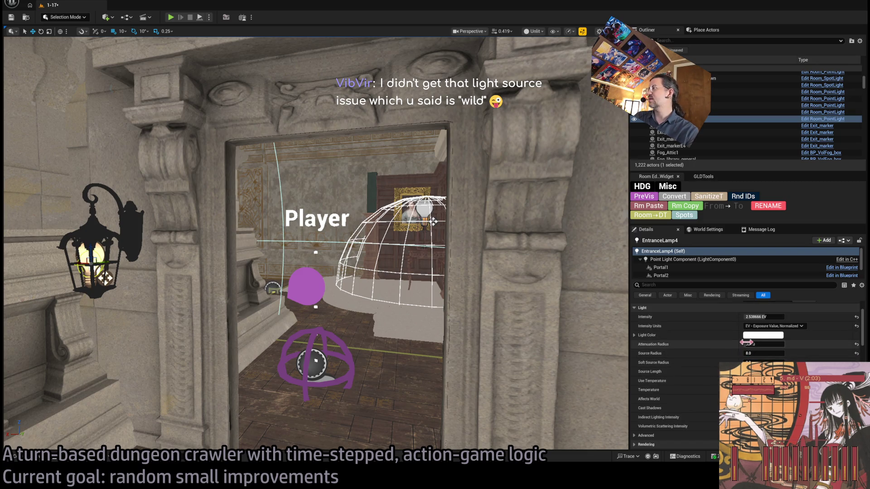
pyautogui.scroll(-5, 693, 361)
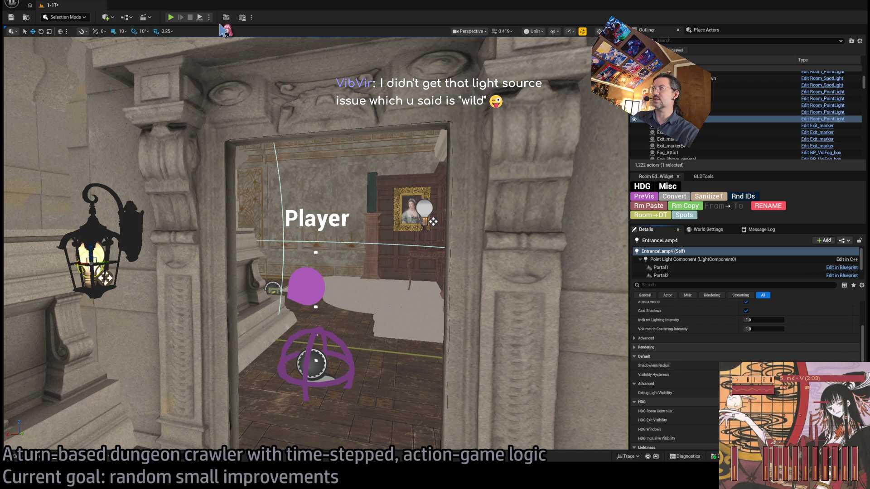
pyautogui.click(170, 17)
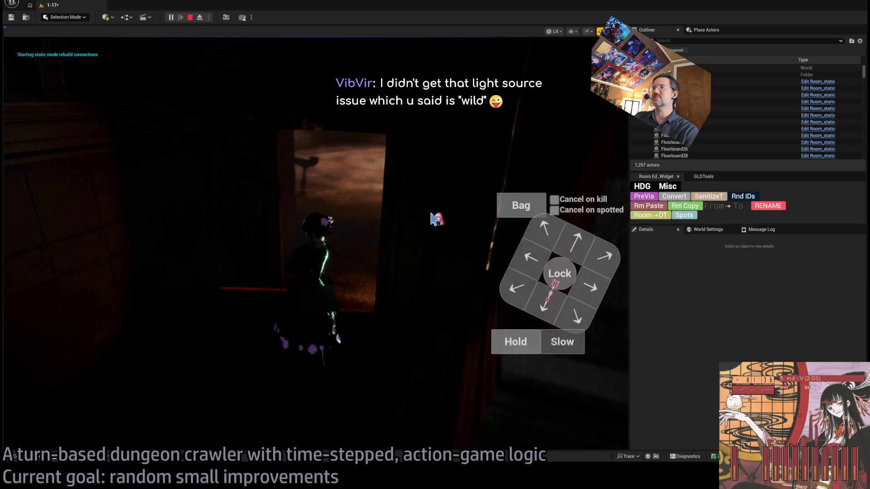
pyautogui.press('Escape')
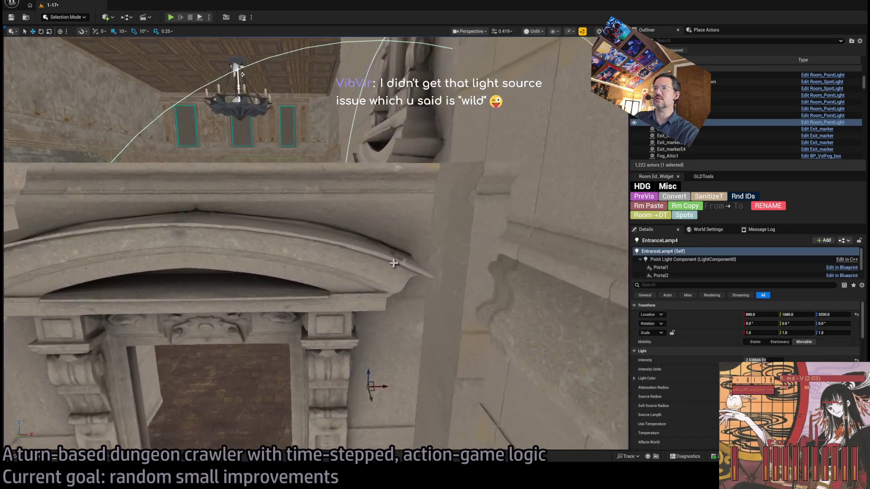
pyautogui.click(394, 263)
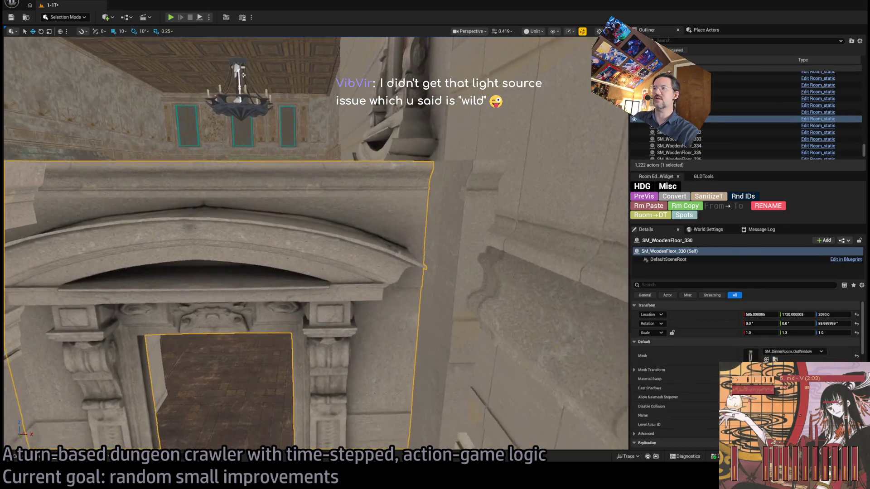
# Inspect the neighbouring wall pieces and nudge the doorway piece along X to 587, 1718.
pyautogui.press('f')
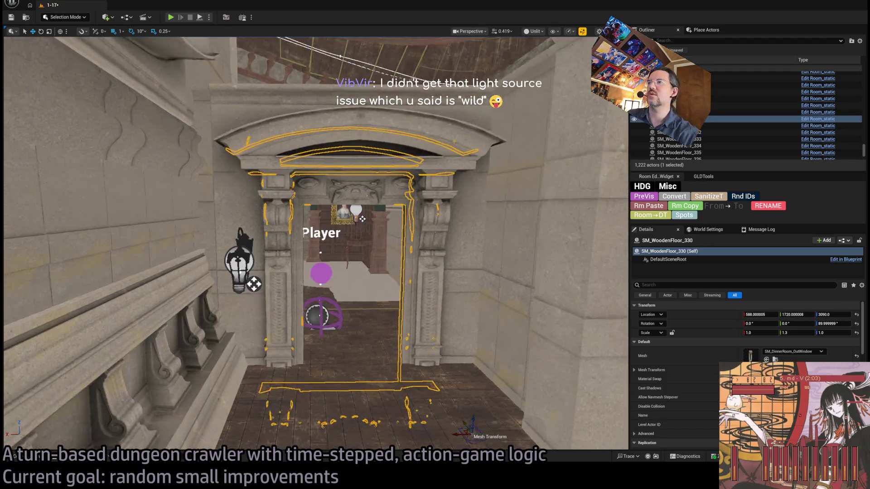
pyautogui.press('w')
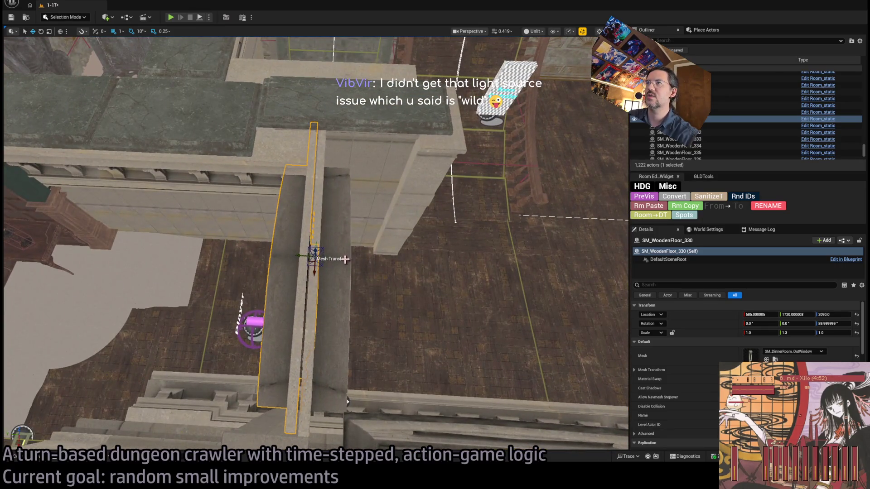
pyautogui.keyDown('ctrl'); pyautogui.click(338, 320); pyautogui.keyUp('ctrl')
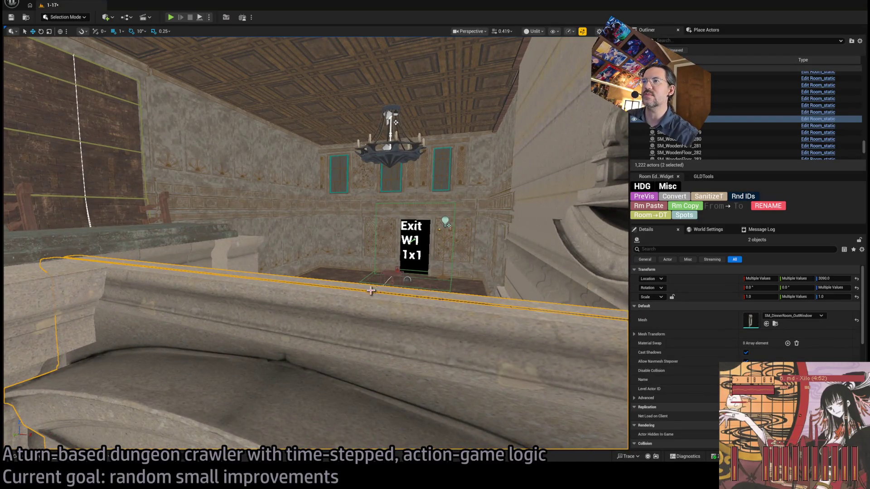
pyautogui.click(458, 335)
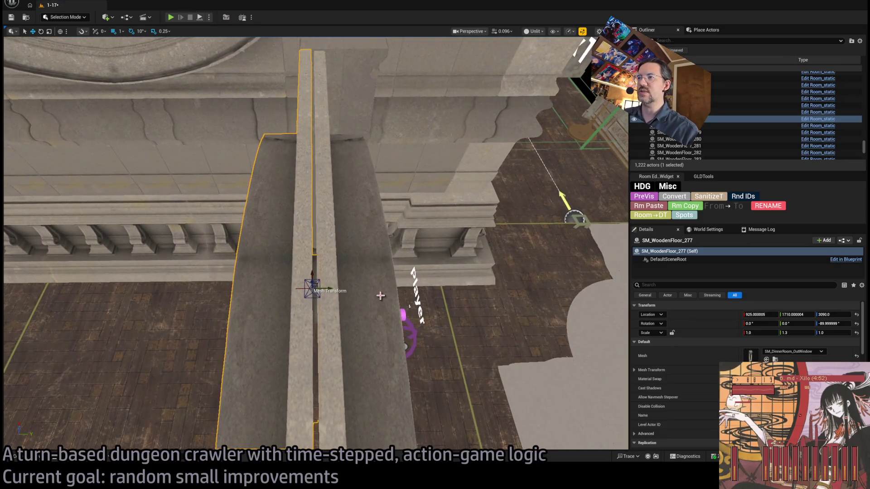
pyautogui.moveTo(366, 252)
pyautogui.mouseDown()
pyautogui.moveTo(321, 311)
pyautogui.moveTo(330, 320)
pyautogui.moveTo(349, 260)
pyautogui.moveTo(252, 282)
pyautogui.mouseUp()
pyautogui.moveTo(183, 312)
pyautogui.mouseDown()
pyautogui.moveTo(185, 320)
pyautogui.moveTo(372, 70)
pyautogui.moveTo(340, 145)
pyautogui.mouseUp()
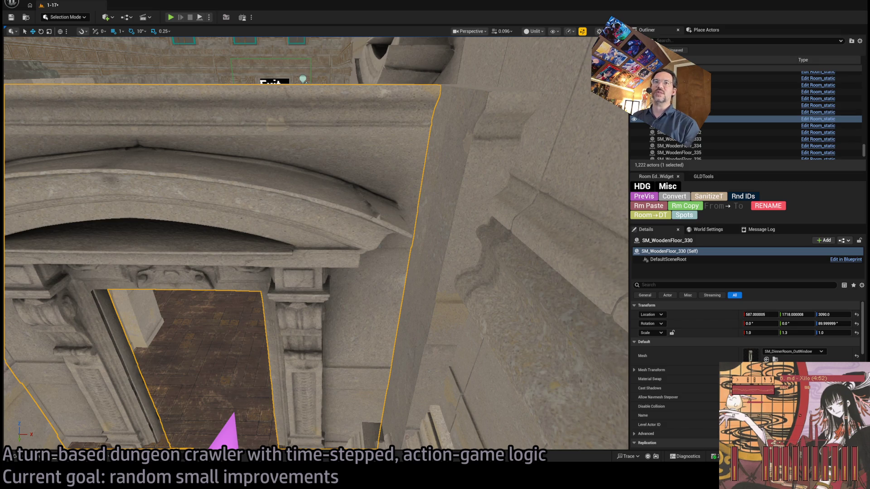
pyautogui.moveTo(363, 210)
pyautogui.mouseDown()
pyautogui.moveTo(326, 196)
pyautogui.moveTo(396, 196)
pyautogui.moveTo(101, 81)
pyautogui.mouseUp()
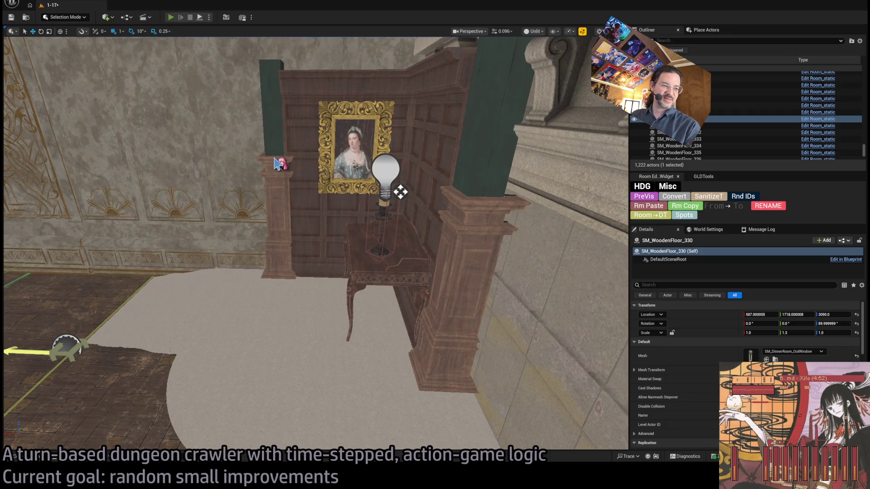
pyautogui.hotkey('alt', 'p')
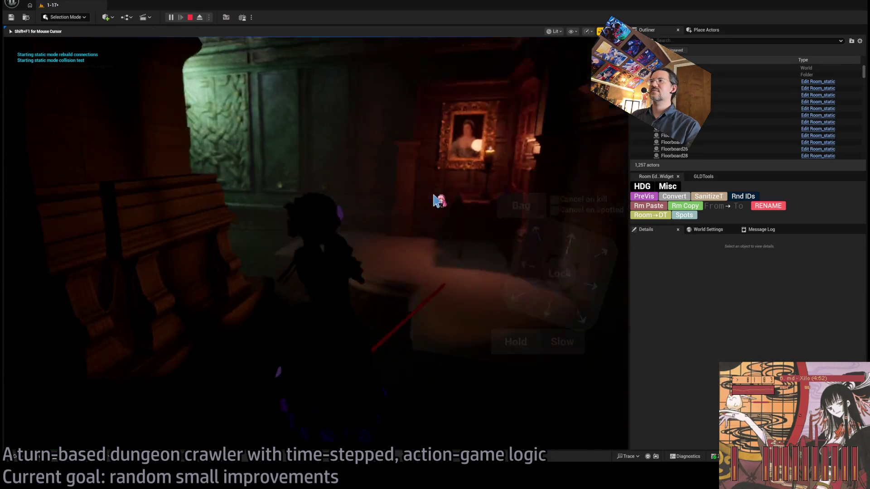
pyautogui.click(565, 243)
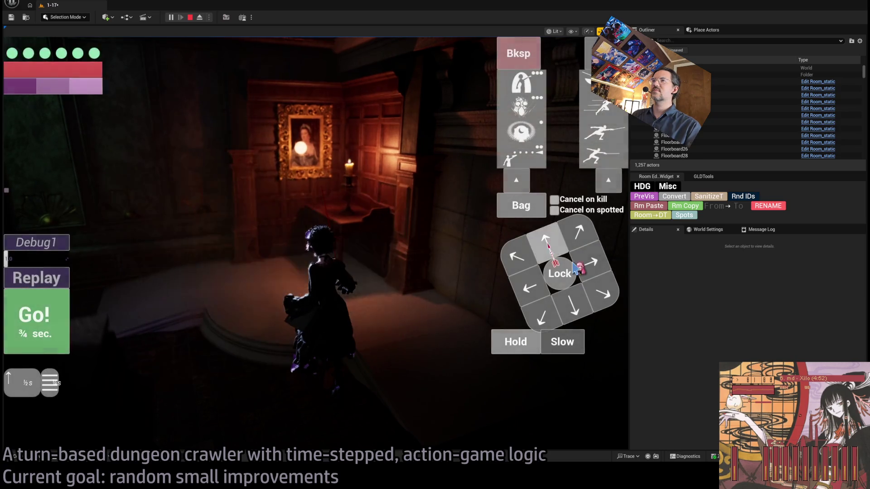
pyautogui.click(105, 319)
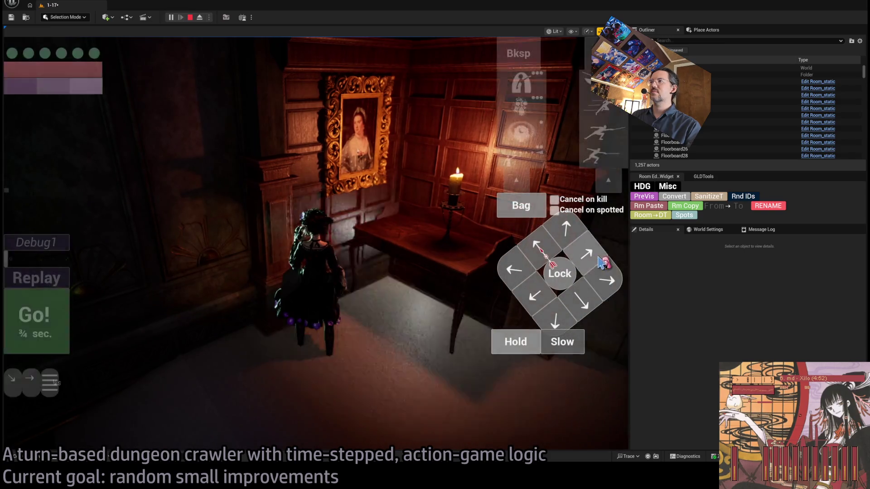
pyautogui.click(272, 299)
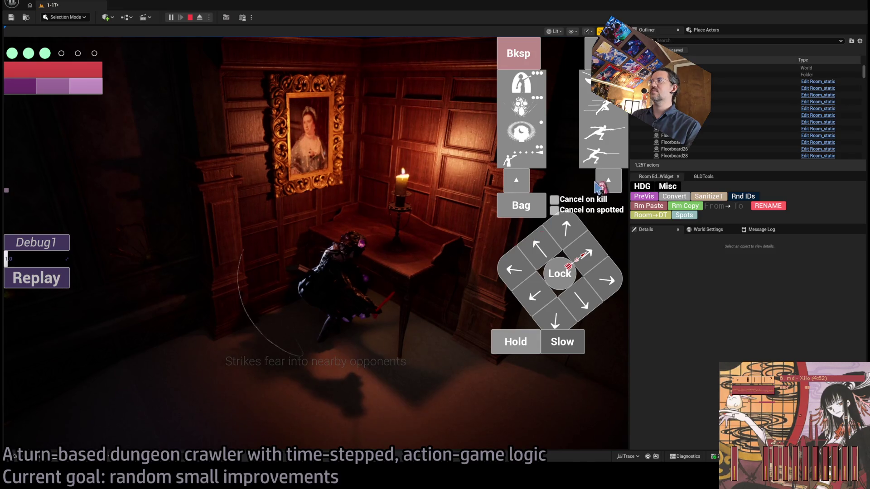
pyautogui.click(73, 310)
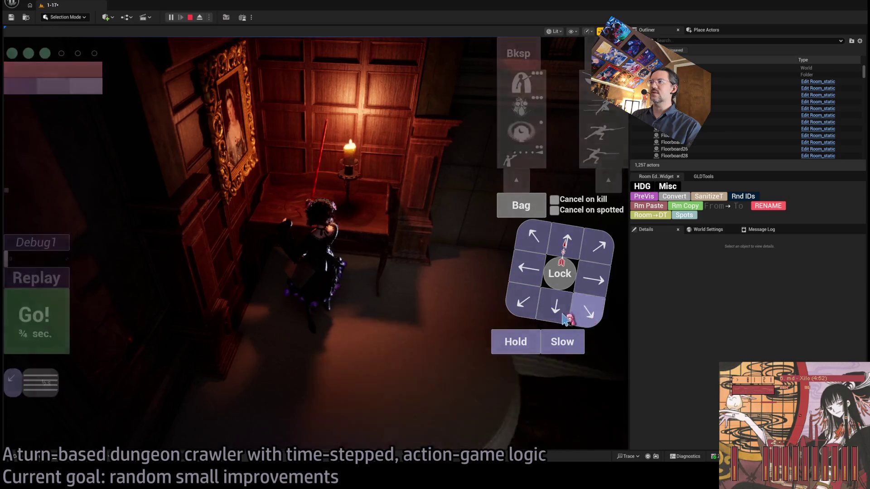
pyautogui.click(574, 250)
pyautogui.click(575, 250)
pyautogui.click(54, 317)
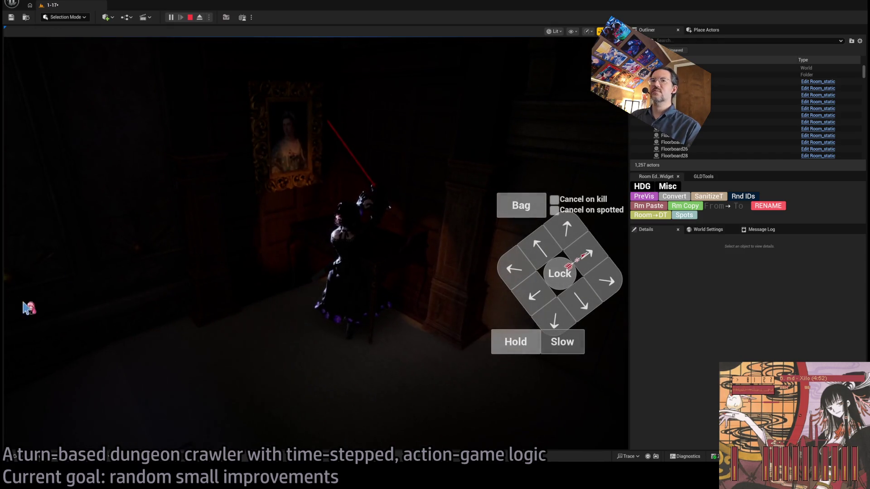
pyautogui.click(52, 288)
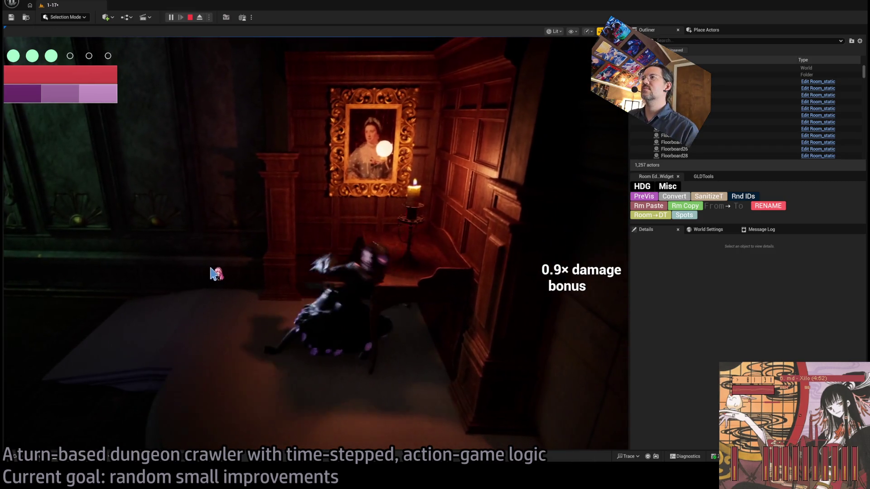
pyautogui.click(400, 232)
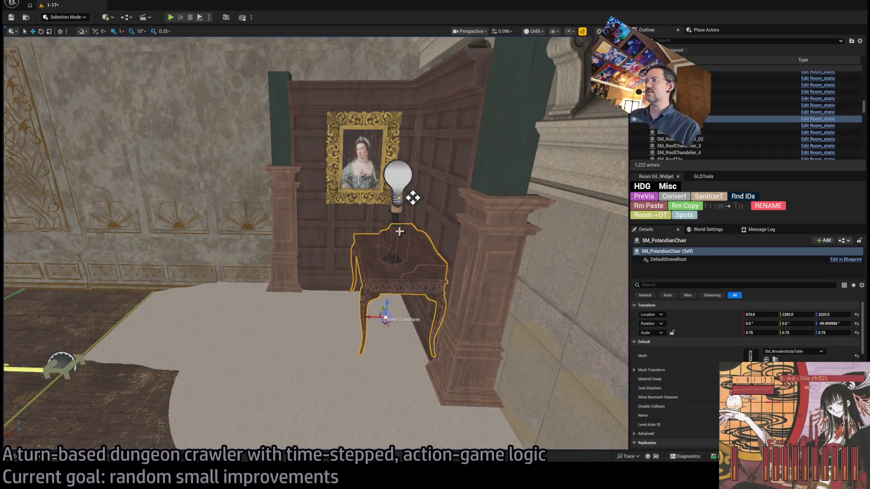
# Assign Candelabra_table_1_mesh as the candle DA's physics mesh, save, and play the 1-17 level.
pyautogui.click(397, 225)
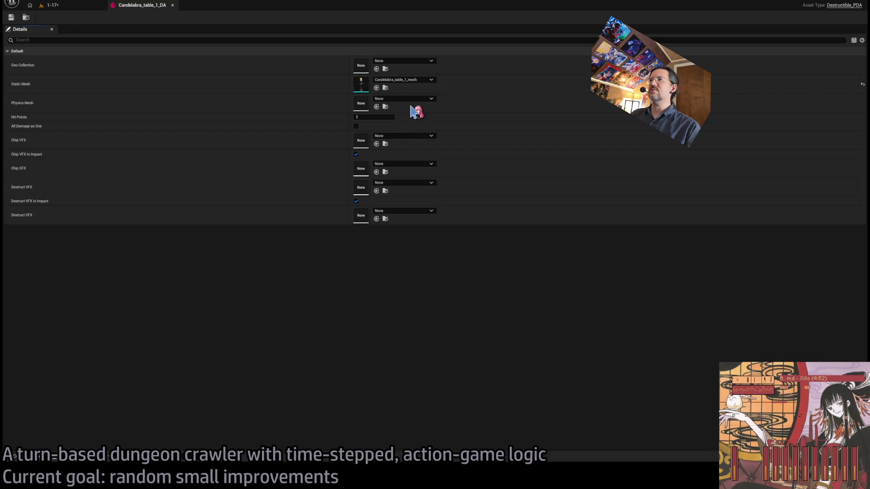
pyautogui.keyDown('shift'); pyautogui.click(388, 105); pyautogui.keyUp('shift')
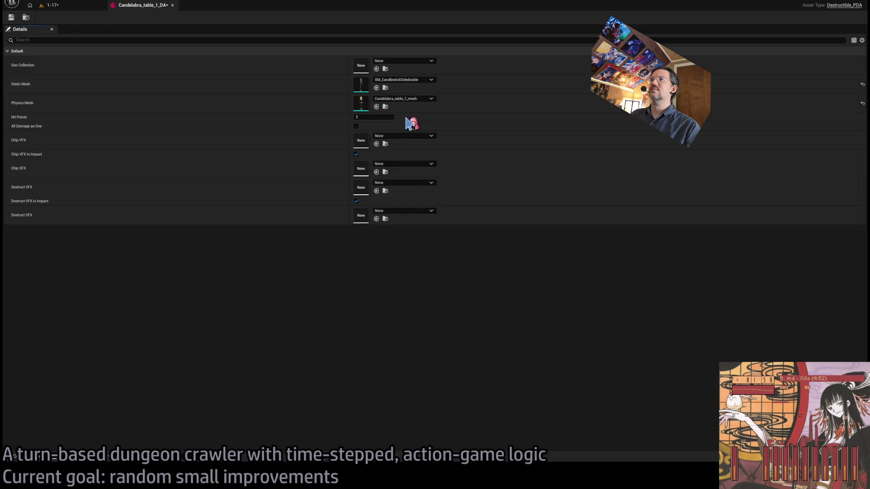
pyautogui.keyDown('shift'); pyautogui.click(272, 84); pyautogui.keyUp('shift')
pyautogui.click(10, 19)
pyautogui.click(67, 6)
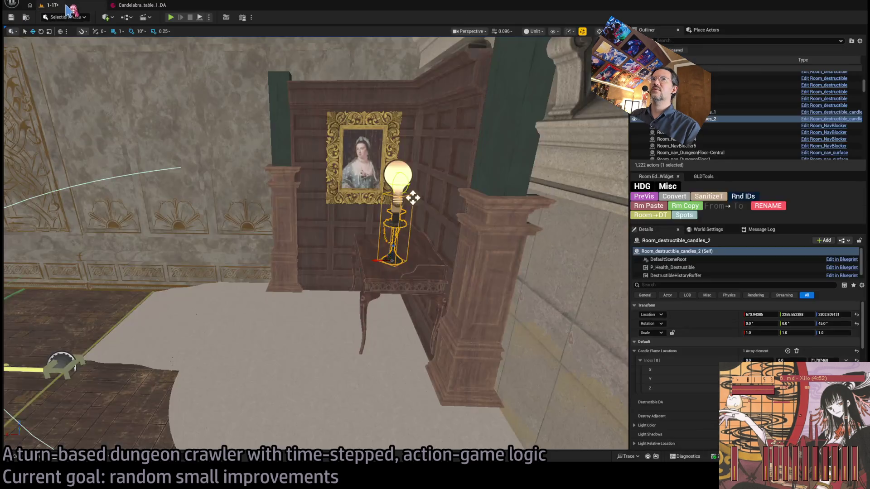
pyautogui.click(175, 19)
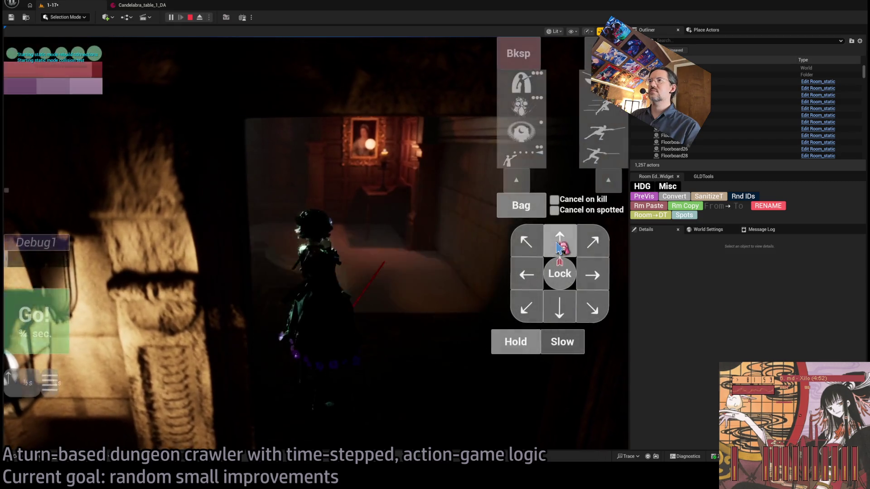
# Walk toward the painting, strike the candle with the four-hit light combo, replay, then stop.
pyautogui.click(560, 247)
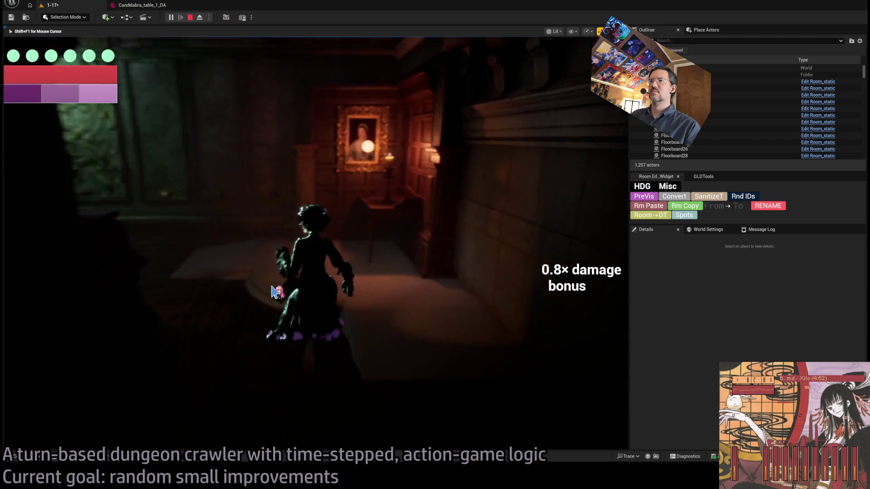
pyautogui.click(533, 252)
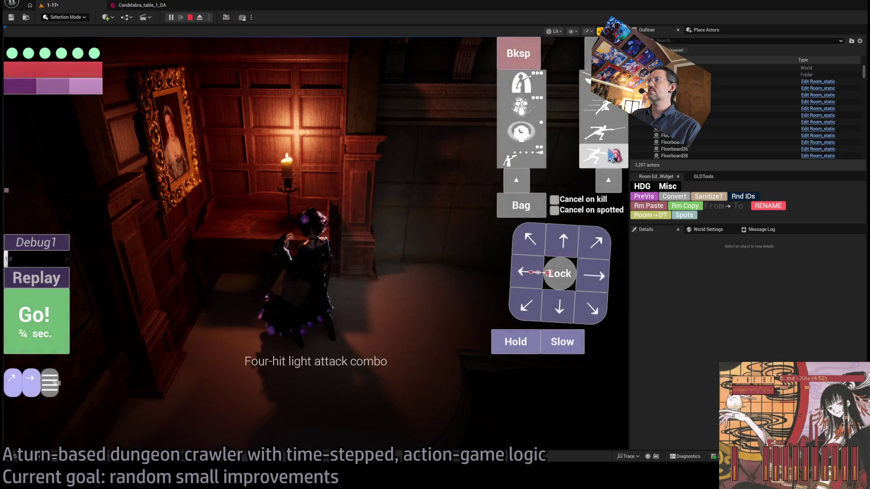
pyautogui.click(613, 155)
pyautogui.click(36, 319)
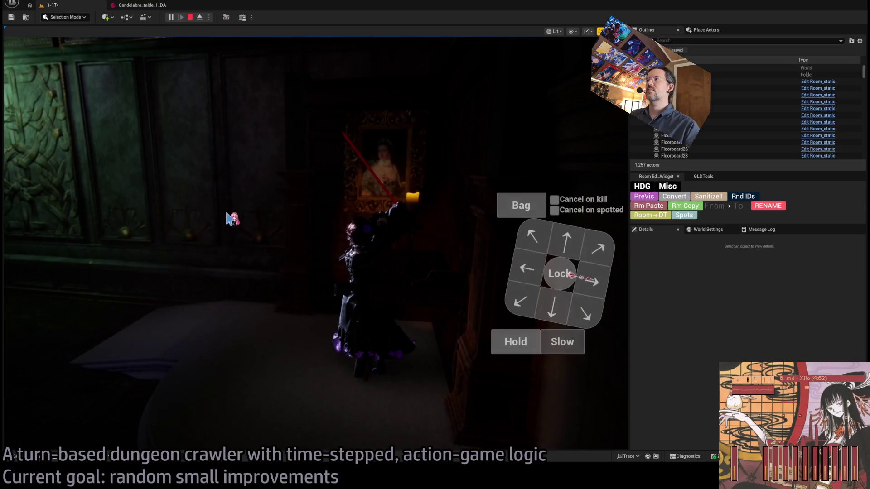
pyautogui.click(52, 278)
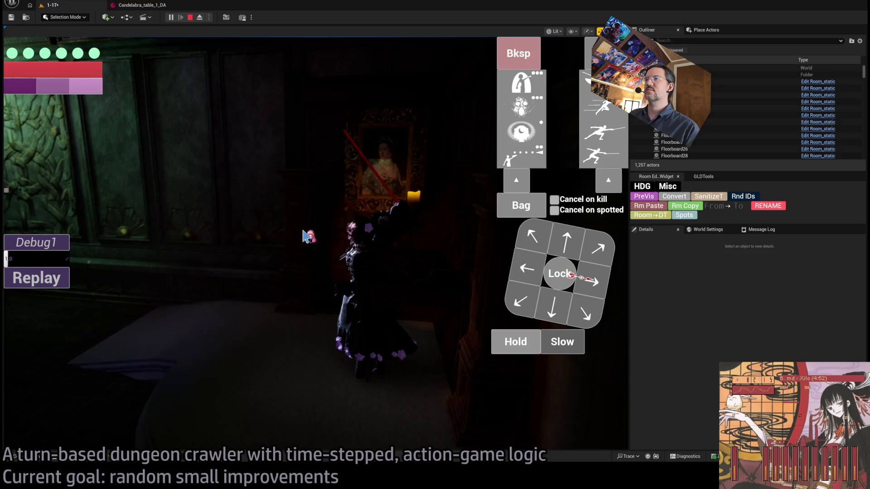
pyautogui.click(190, 17)
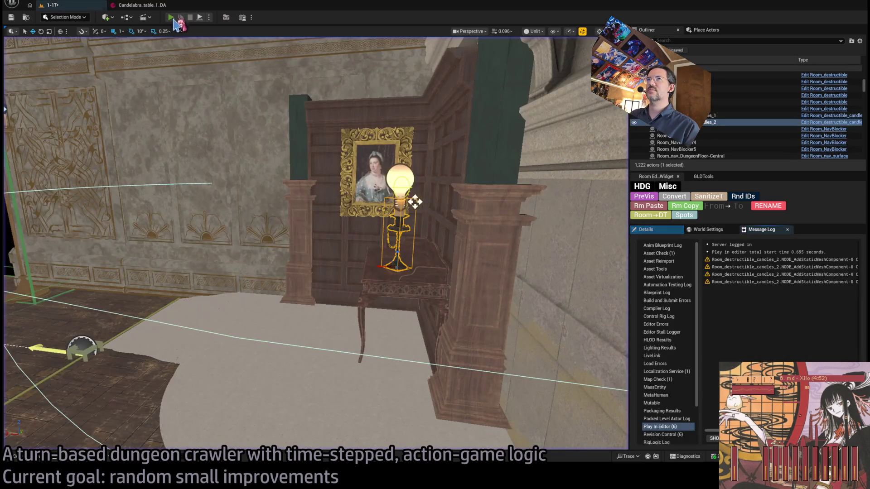
# Start a new play session and bring up the Output Log.
pyautogui.hotkey('alt', 'p')
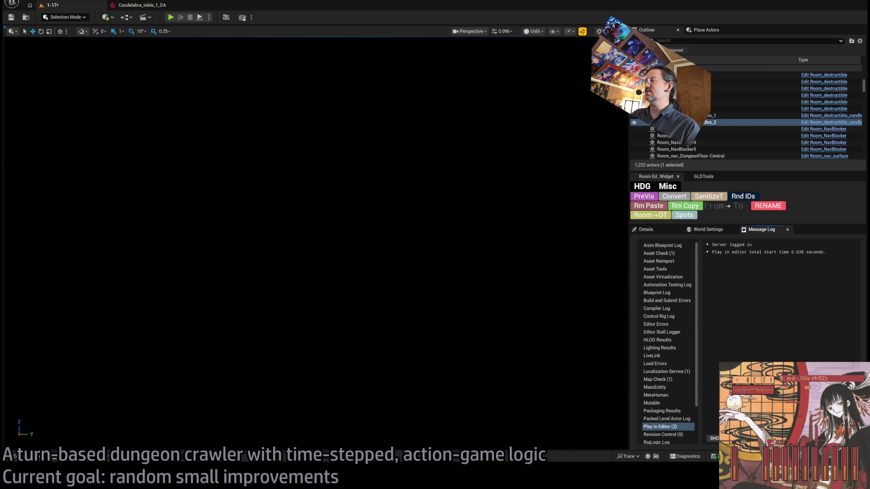
pyautogui.click(701, 232)
pyautogui.click(756, 231)
pyautogui.click(649, 232)
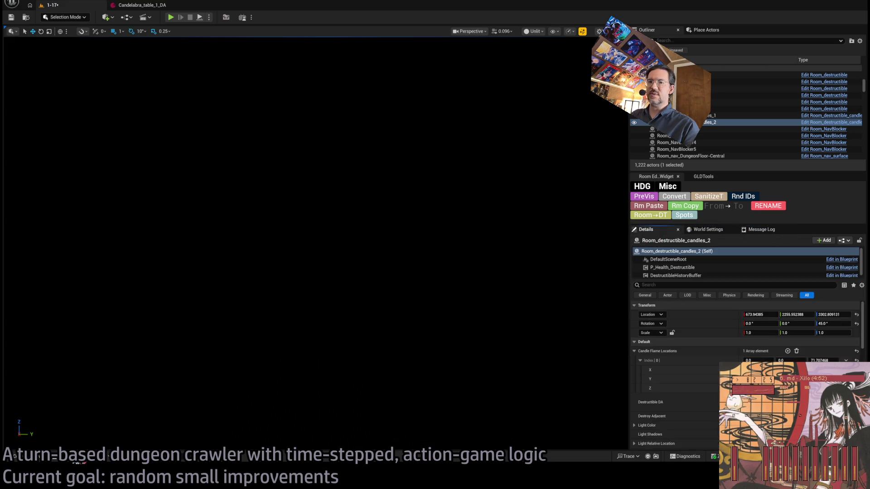
pyautogui.press('`')
pyautogui.press('`')
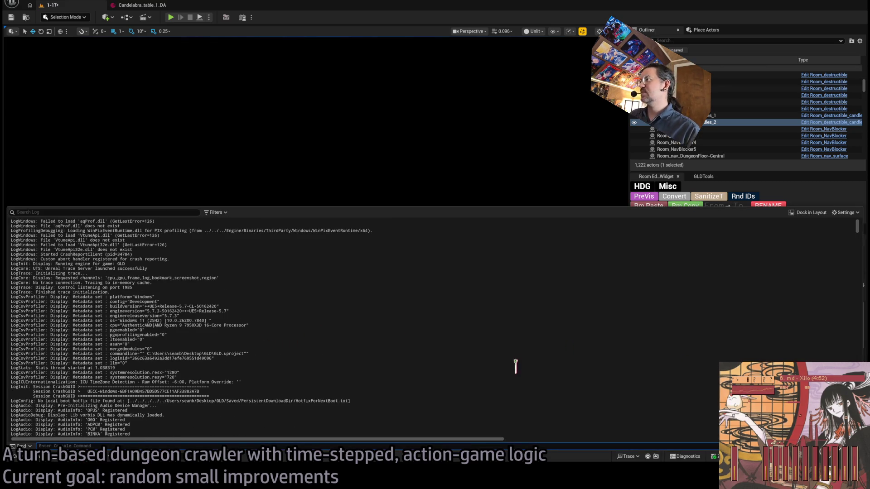
pyautogui.scroll(-15, 852, 234)
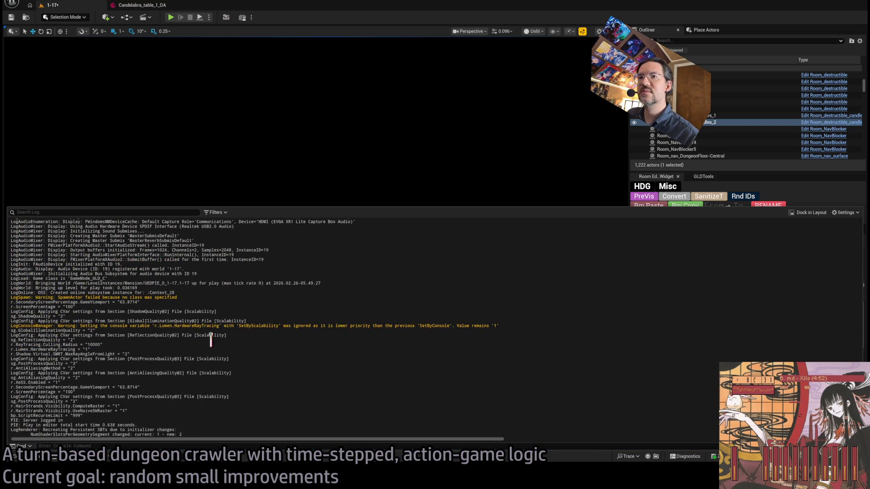
pyautogui.scroll(-10, 211, 340)
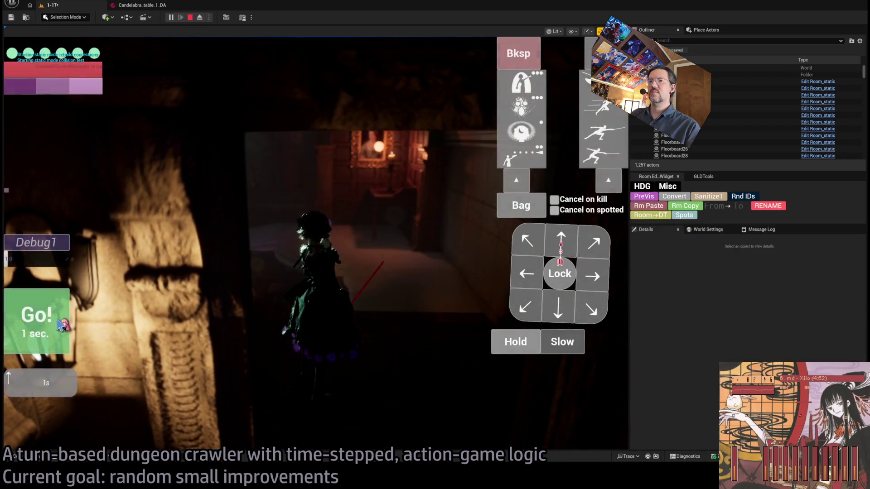
# Walk the character to the study table, end play, and select Room_nav_MainFloor1.
pyautogui.click(60, 324)
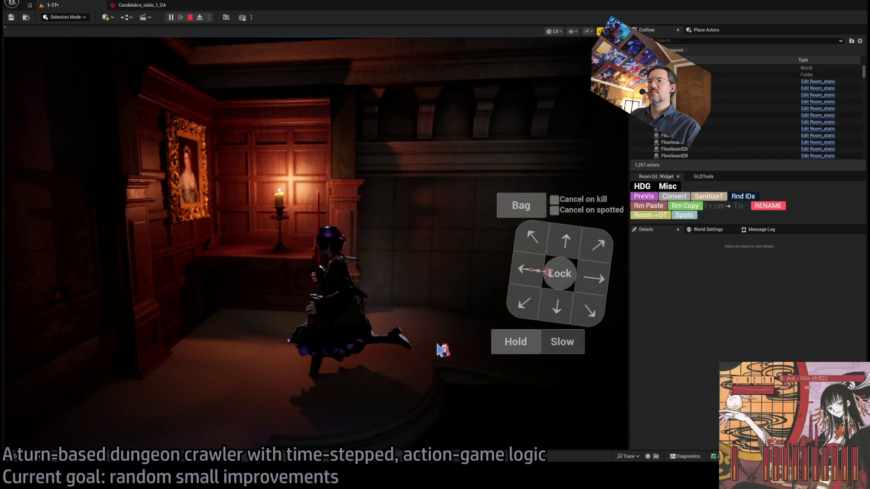
pyautogui.press('Escape')
pyautogui.moveTo(434, 359); pyautogui.dragTo(435, 359)
pyautogui.click(438, 359)
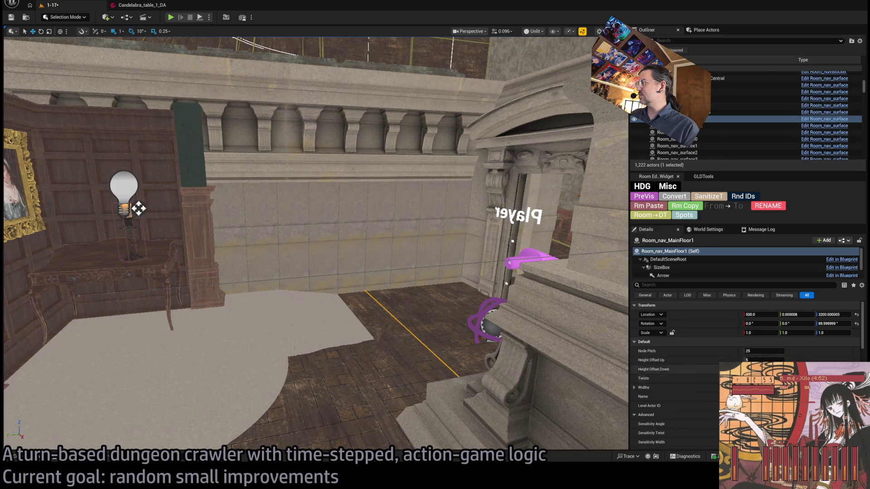
# Set the nav surface's Height Offset Up to 10 and play-test the result.
pyautogui.click(761, 360)
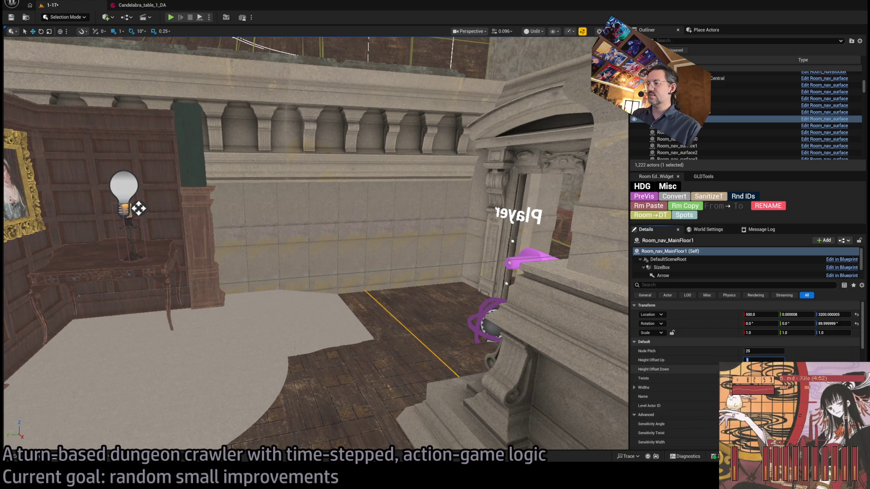
pyautogui.write('10')
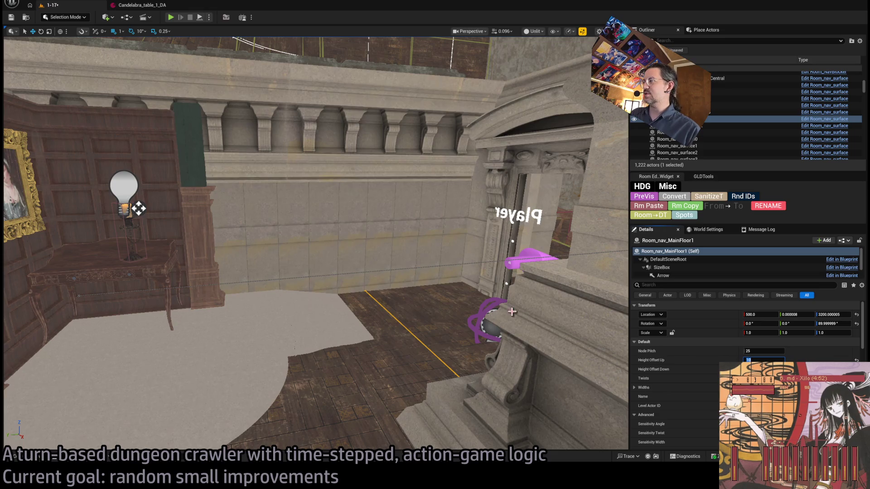
pyautogui.scroll(-3, 659, 354)
pyautogui.scroll(-2, 666, 356)
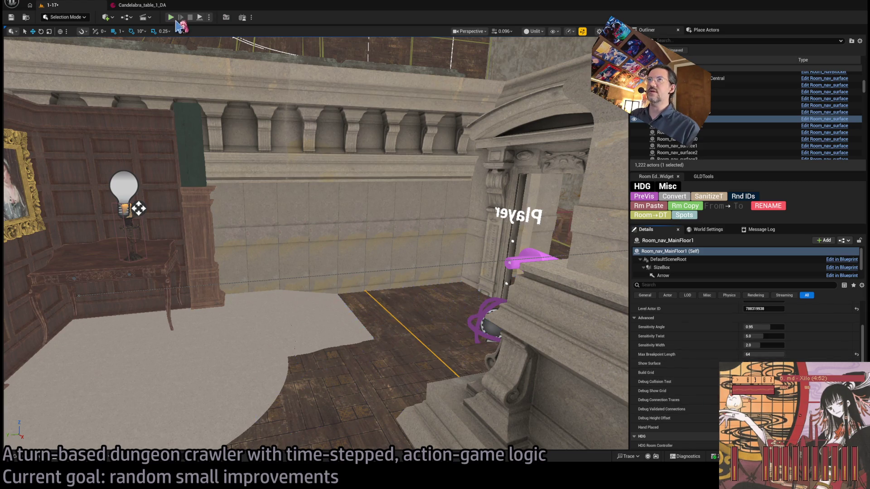
pyautogui.hotkey('alt', 'p')
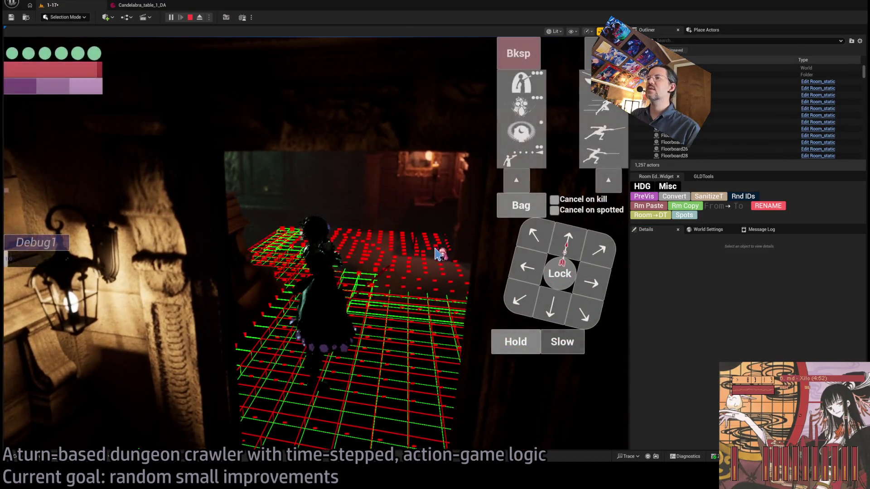
pyautogui.press('Escape')
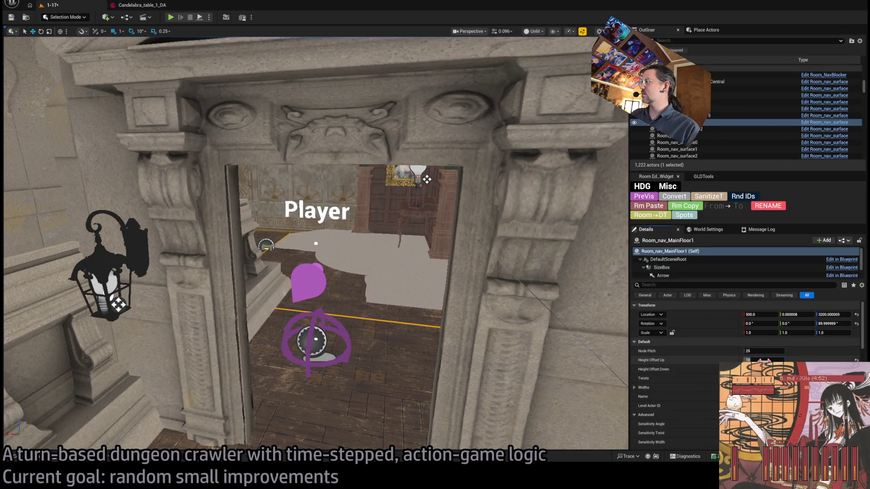
# Raise Height Offset Up to 20 and play-test the nav grid again.
pyautogui.moveTo(784, 361); pyautogui.dragTo(797, 360)
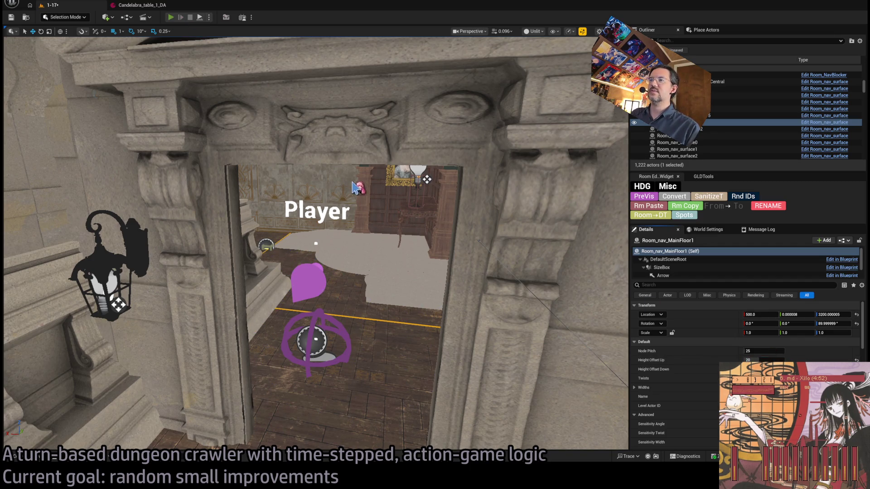
pyautogui.hotkey('alt', 'p')
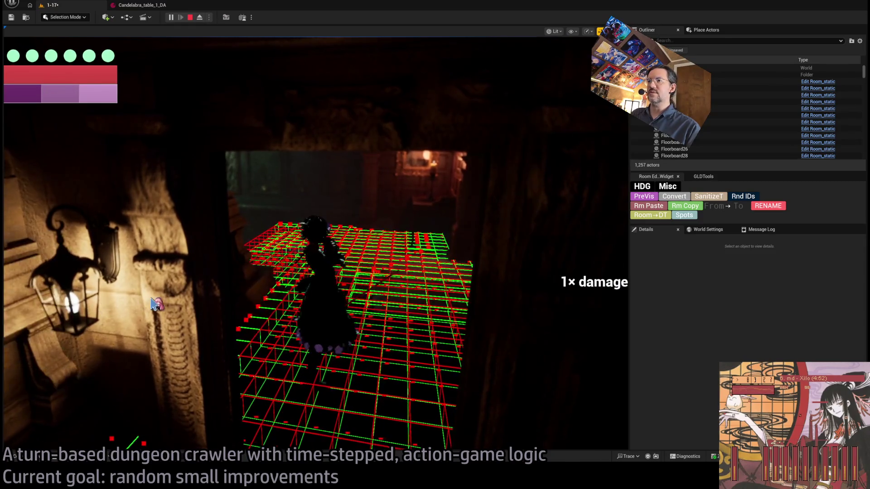
pyautogui.press('Escape')
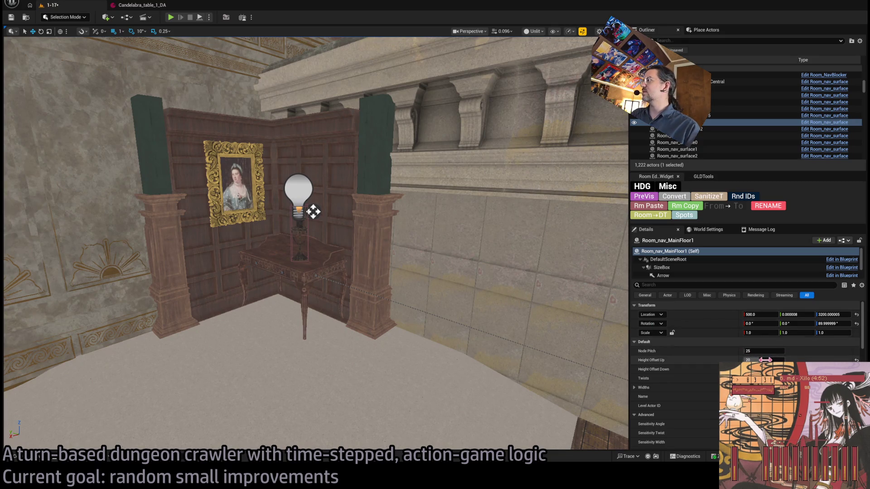
pyautogui.scroll(-6, 770, 353)
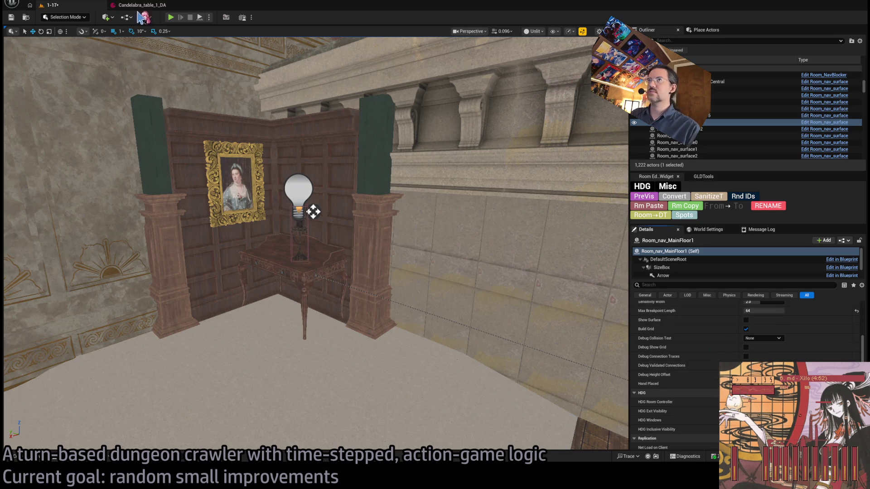
pyautogui.hotkey('alt', 'p')
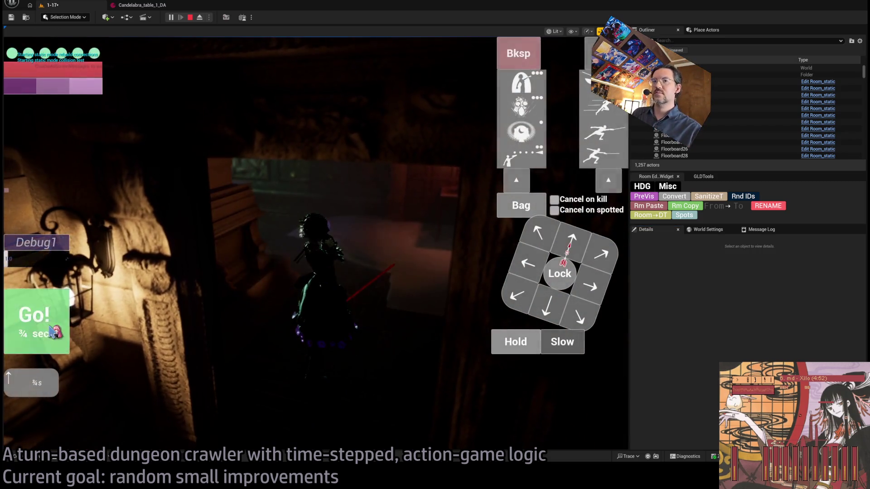
# Walk the character into the study and stop the play session.
pyautogui.click(54, 329)
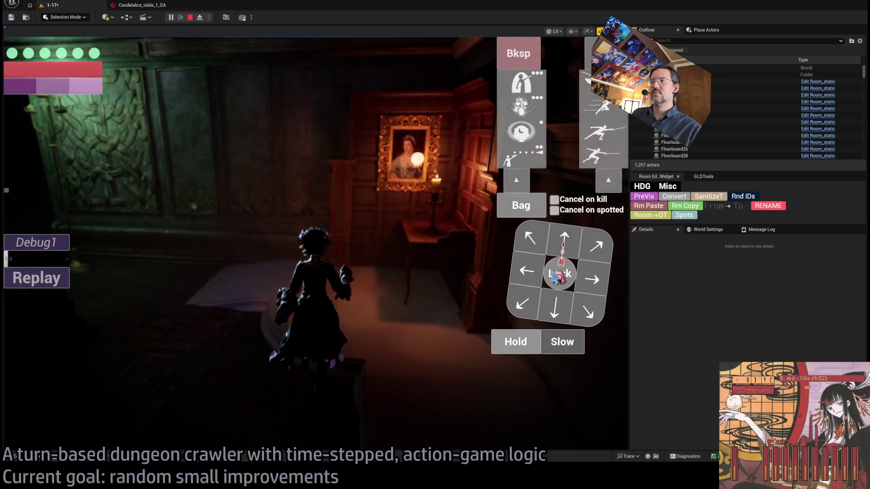
pyautogui.click(566, 240)
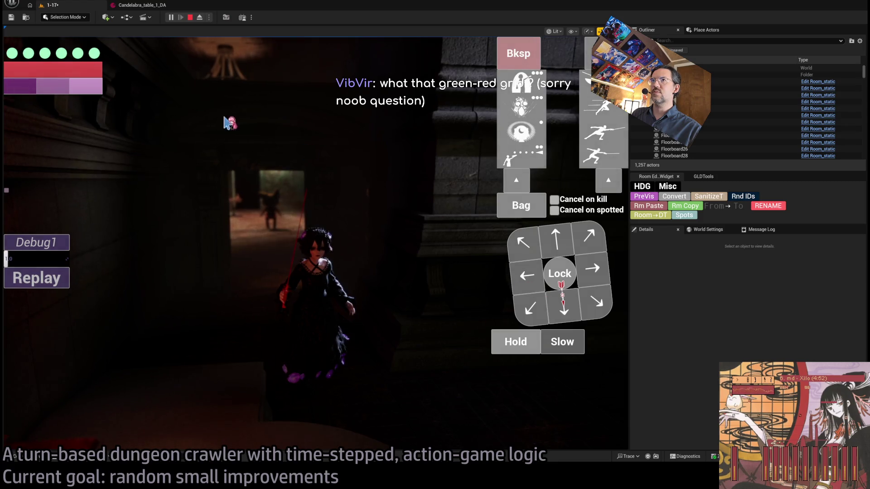
pyautogui.click(192, 18)
# Replay, queue a diagonal step, a right step and the light-attack combo, execute, then end play.
pyautogui.hotkey('alt', 'p')
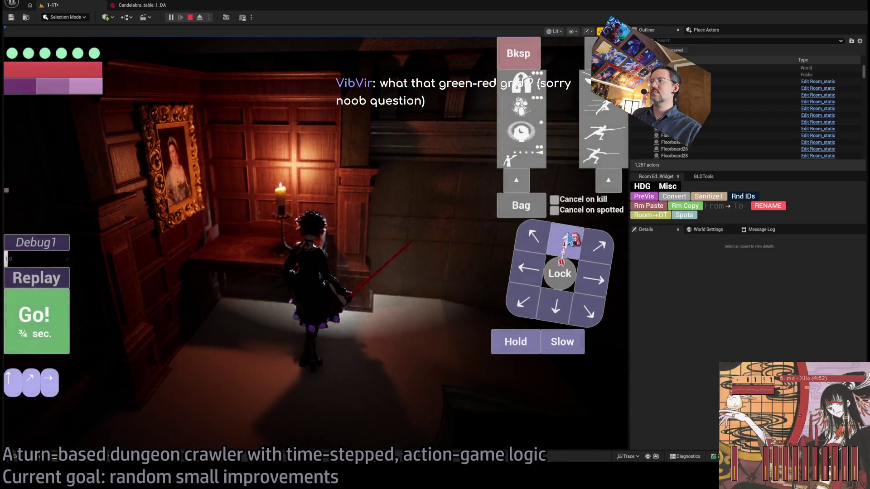
pyautogui.click(603, 159)
pyautogui.click(602, 160)
pyautogui.click(602, 162)
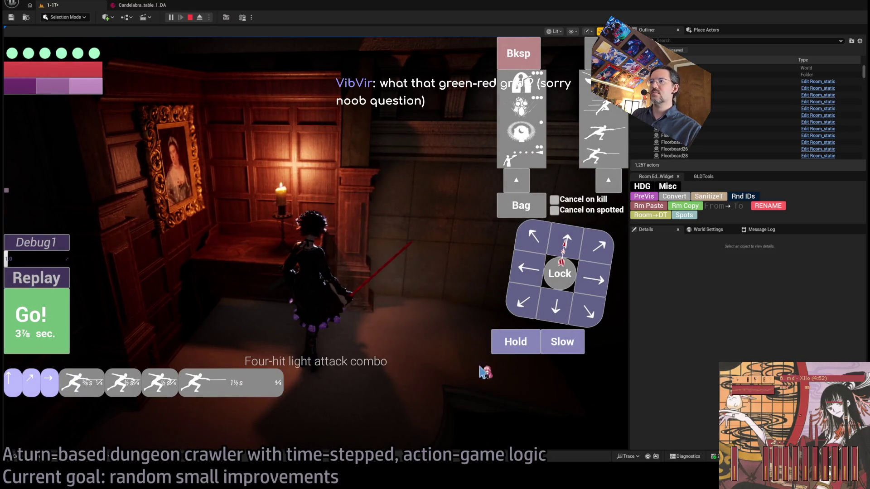
pyautogui.click(41, 322)
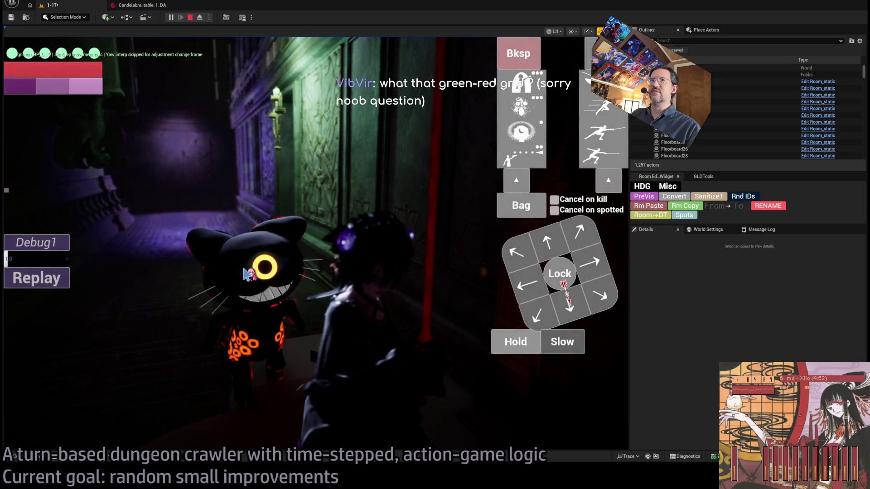
pyautogui.press('Escape')
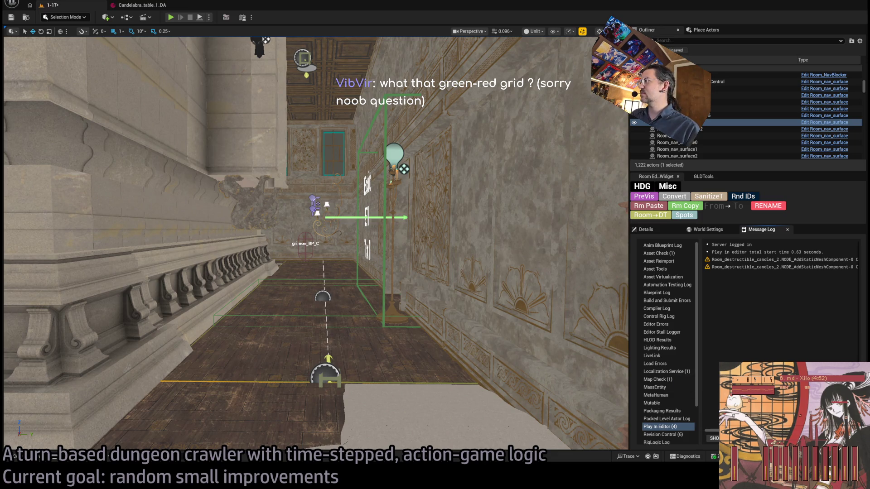
# Resize the side panels to enlarge the viewport and bring up the Candelabra_table_1_DA tab.
pyautogui.moveTo(630, 279)
pyautogui.mouseDown()
pyautogui.moveTo(265, 248)
pyautogui.moveTo(151, 312)
pyautogui.moveTo(164, 312)
pyautogui.mouseUp()
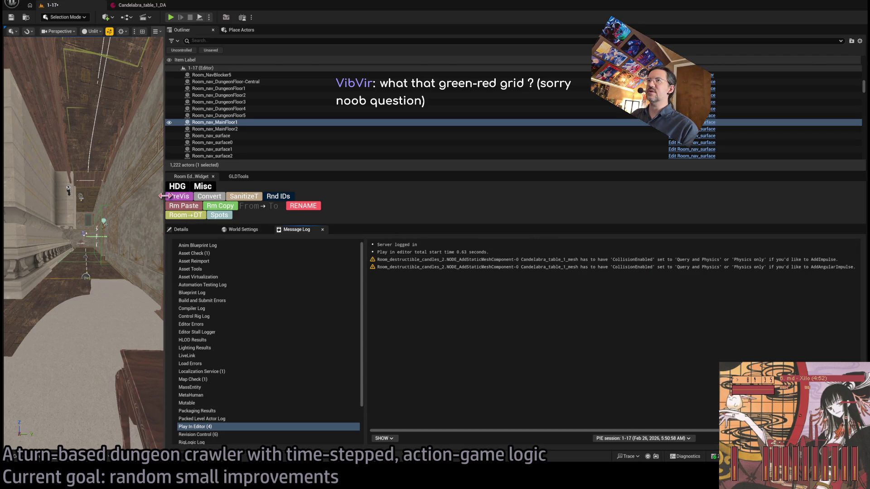
pyautogui.moveTo(163, 196); pyautogui.dragTo(740, 195)
pyautogui.click(154, 8)
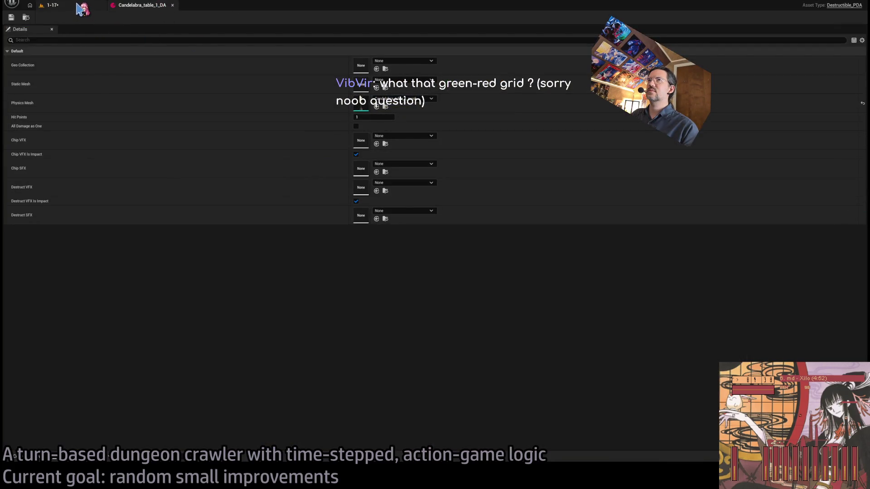
# In the 1-17 level, frame the candelabra and show its Details in a widened side panel.
pyautogui.click(81, 8)
pyautogui.press('f')
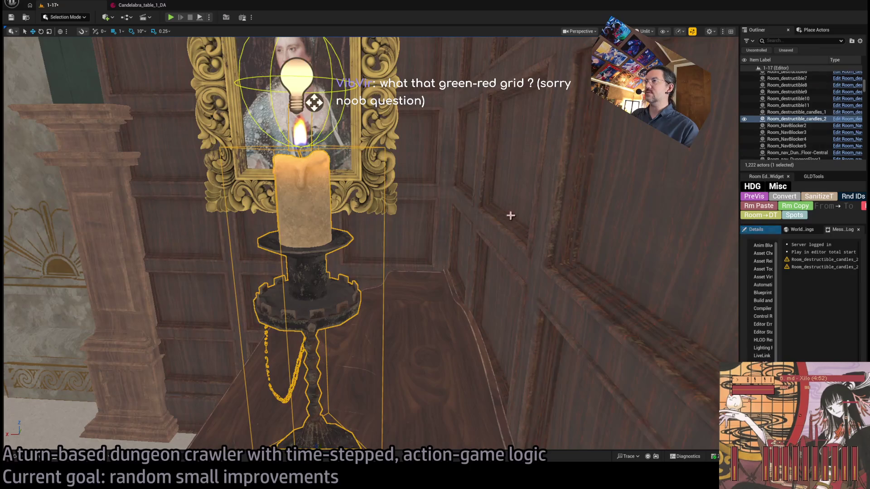
pyautogui.click(761, 231)
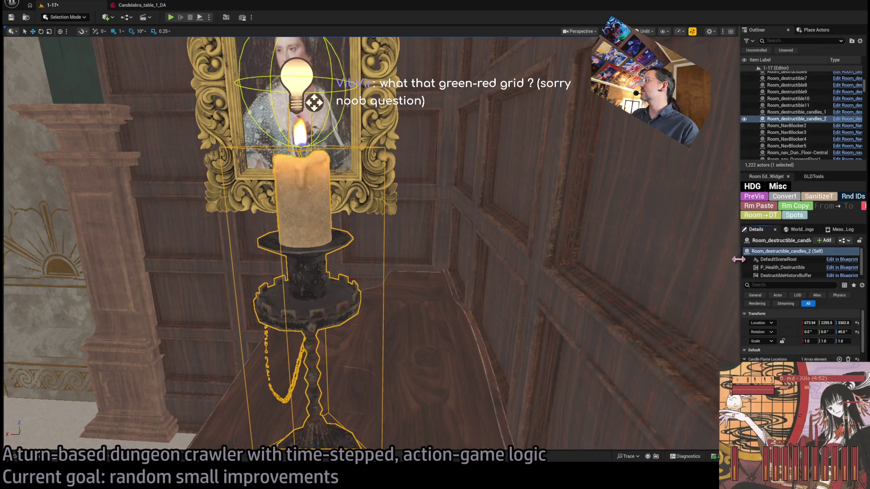
pyautogui.moveTo(740, 259); pyautogui.dragTo(603, 245)
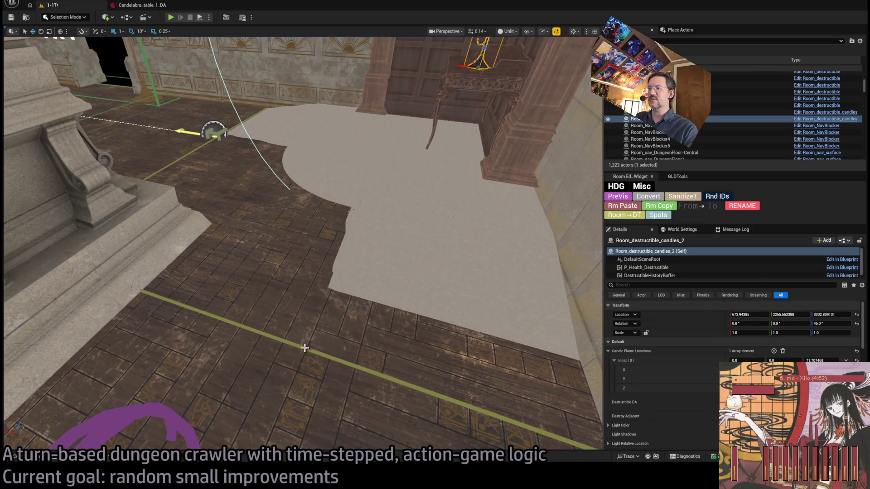
# Select Room_nav_MainFloor1 and compare the study room in Lit and Unlit views.
pyautogui.click(305, 348)
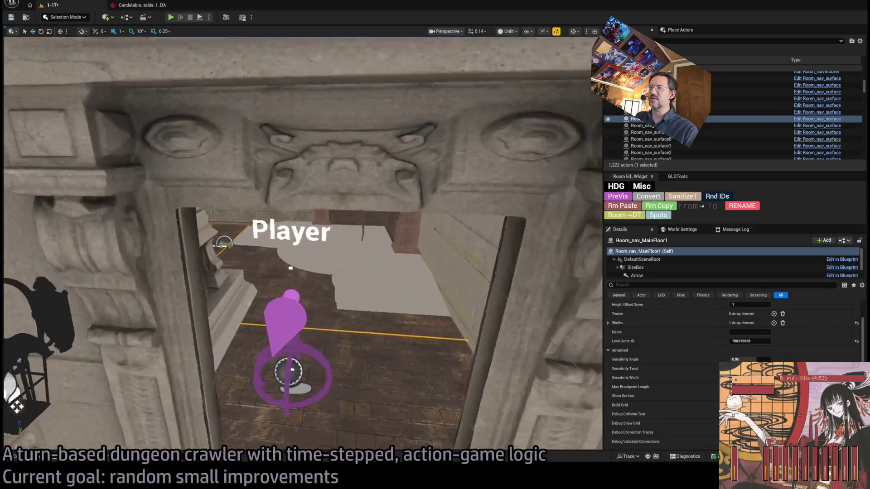
pyautogui.press('Up')
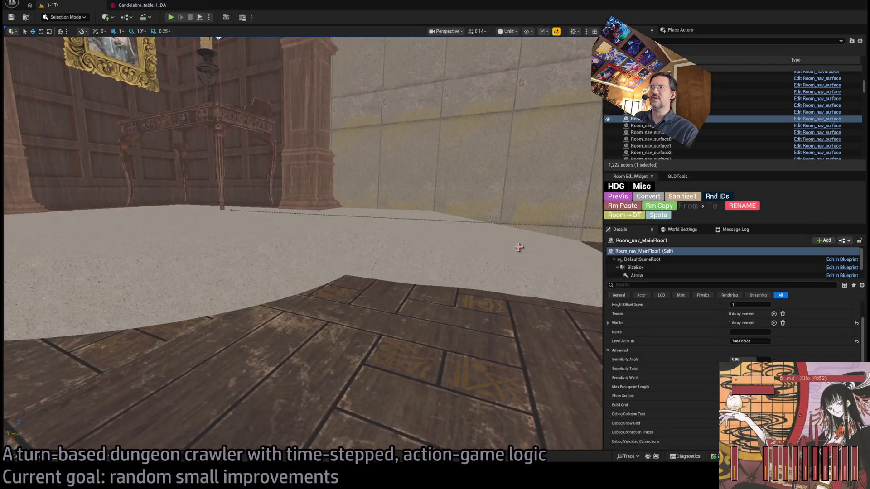
pyautogui.hotkey('alt', '4')
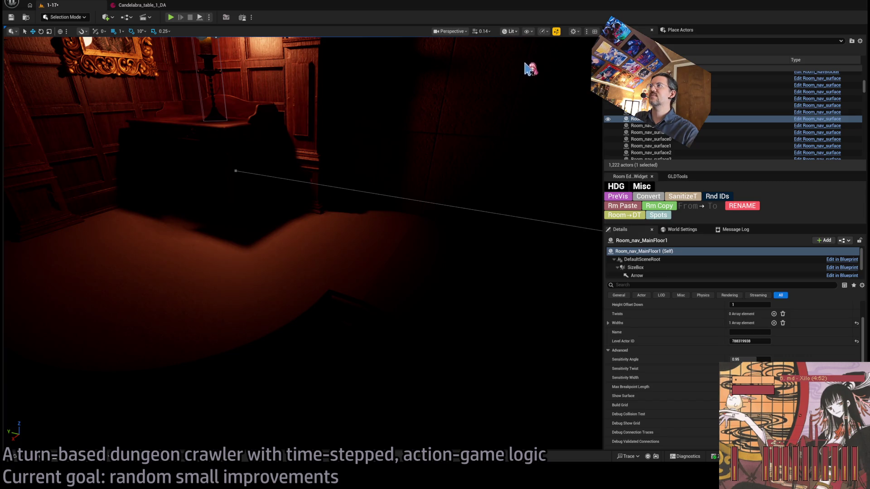
pyautogui.hotkey('alt', '3')
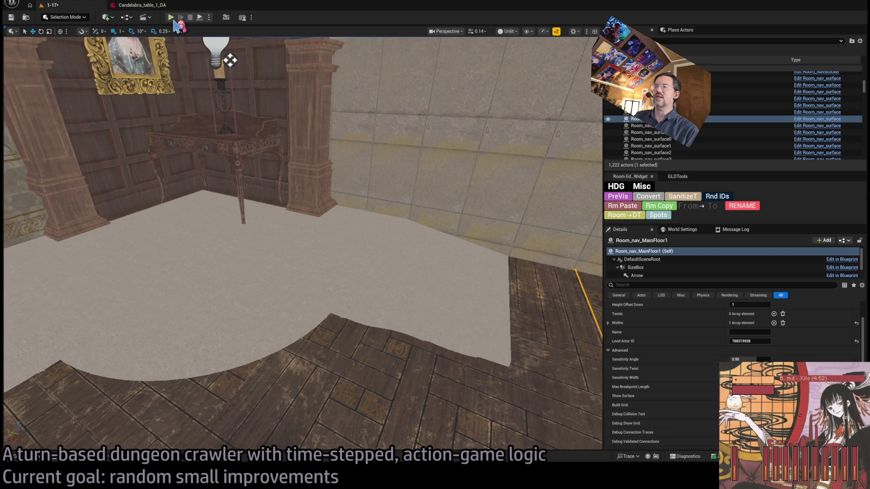
# Play-test the level, stop, then start another play-test showing the nav grid.
pyautogui.click(172, 18)
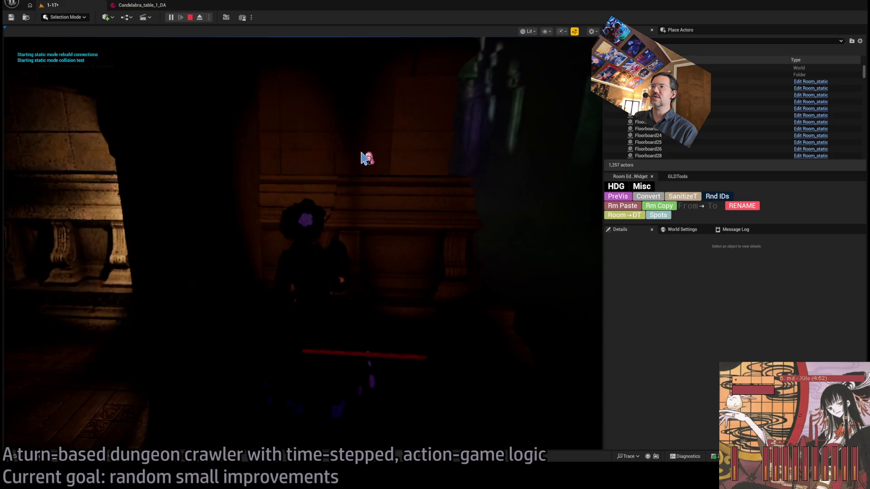
pyautogui.press('Escape')
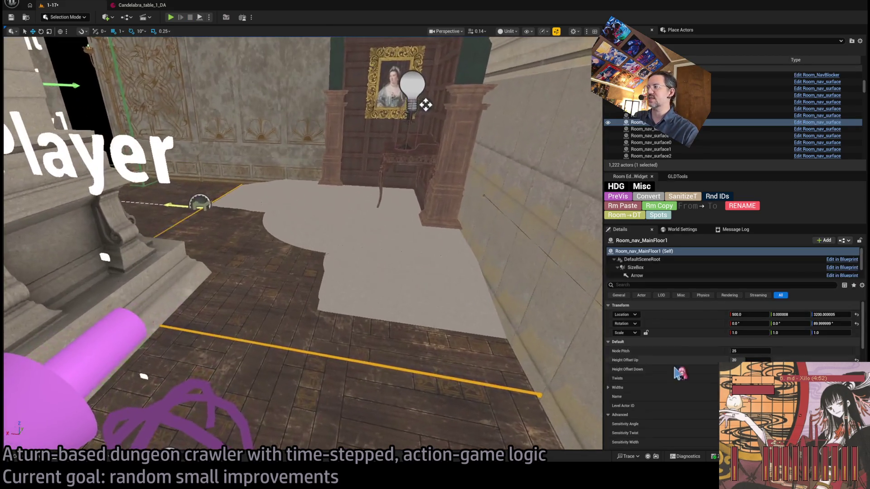
pyautogui.scroll(-3, 732, 363)
pyautogui.scroll(-1, 734, 408)
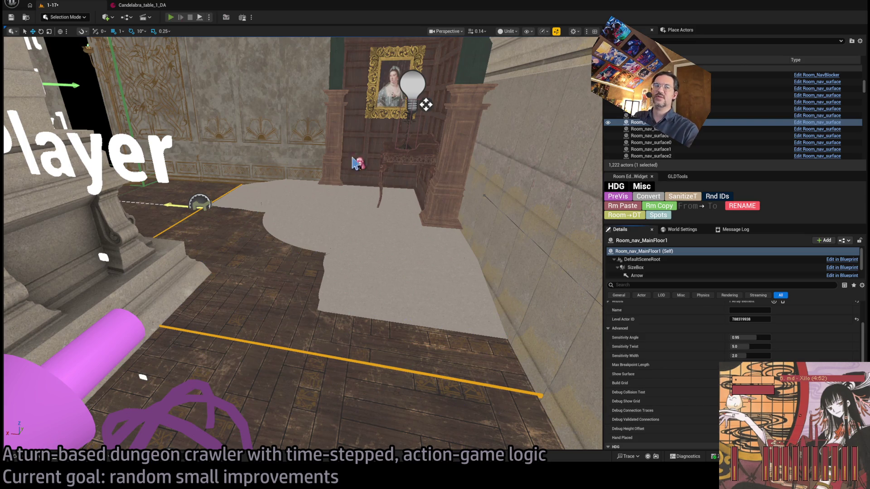
pyautogui.hotkey('alt', 'p')
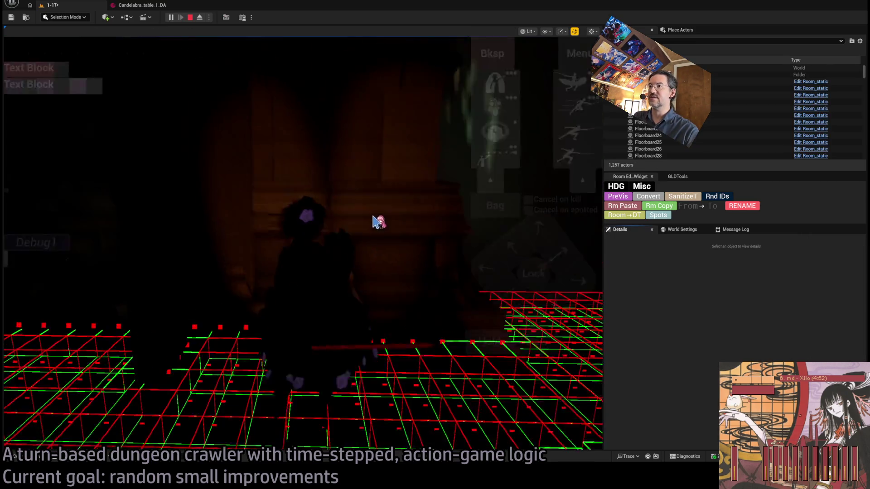
# Eject from the player and fly the camera through the doorway to view the nav grid near the portrait.
pyautogui.press('F8')
pyautogui.press('w')
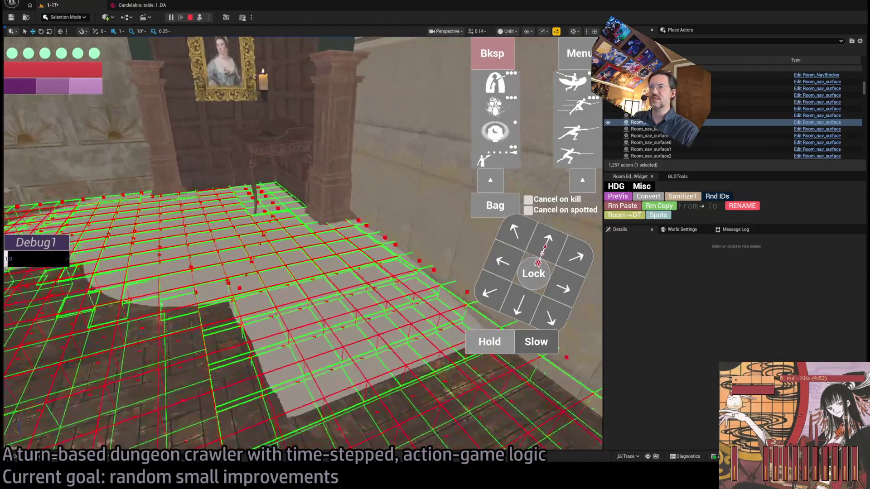
pyautogui.press('q')
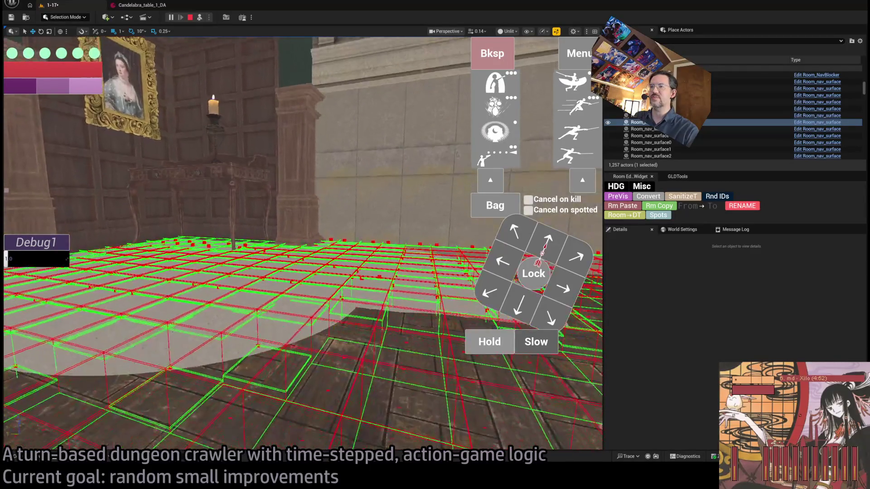
pyautogui.moveTo(404, 303)
pyautogui.mouseDown()
pyautogui.moveTo(462, 272)
pyautogui.moveTo(398, 302)
pyautogui.mouseUp()
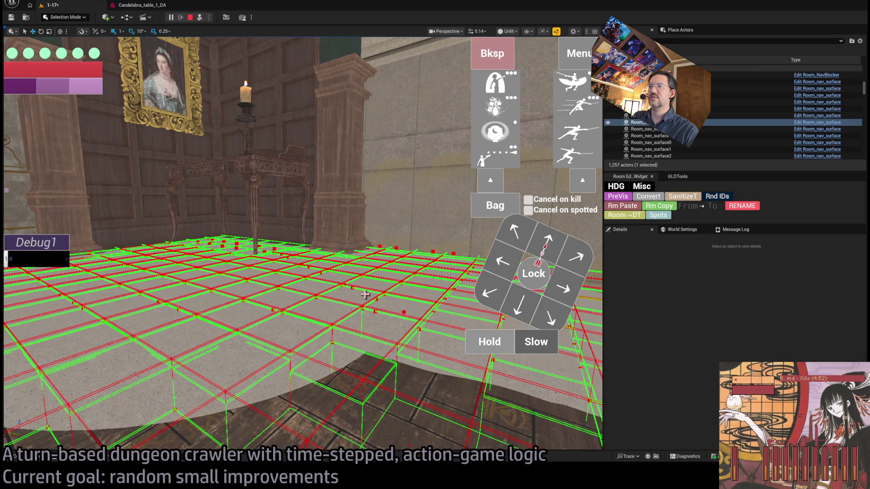
# Stop and restart the play-test twice, then eject again to inspect the table area freely.
pyautogui.press('Escape')
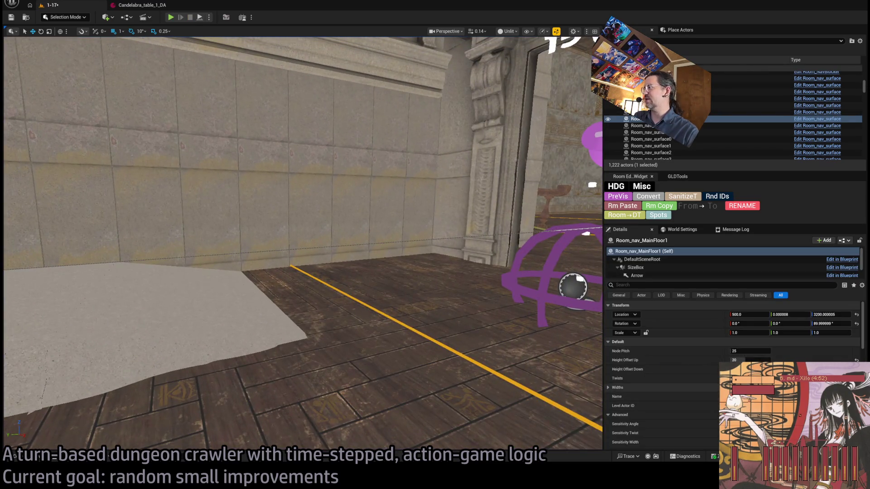
pyautogui.scroll(-4, 670, 385)
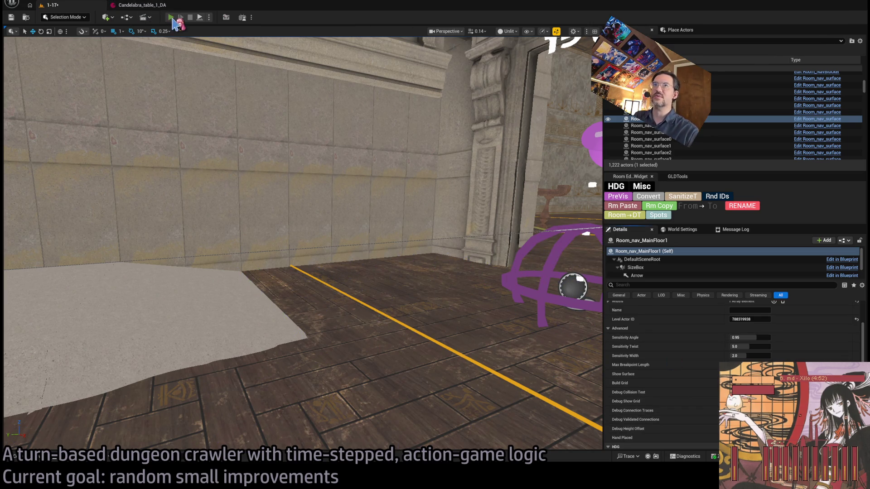
pyautogui.click(171, 17)
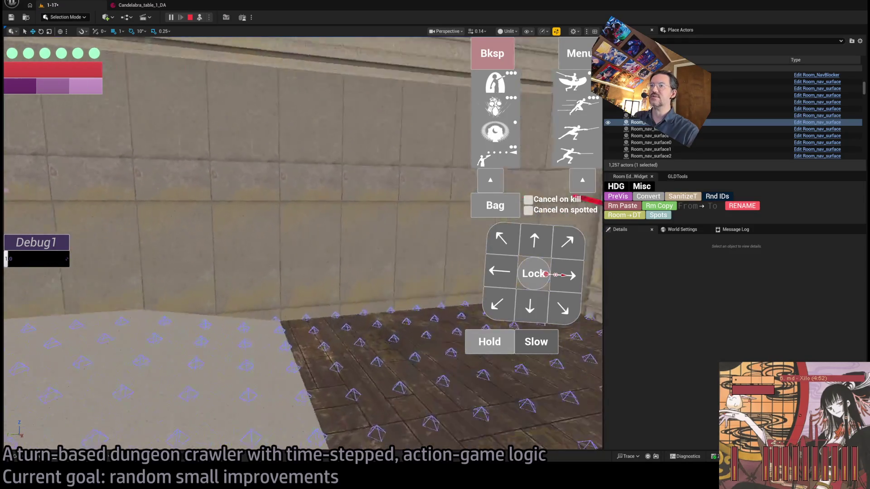
pyautogui.press('Escape')
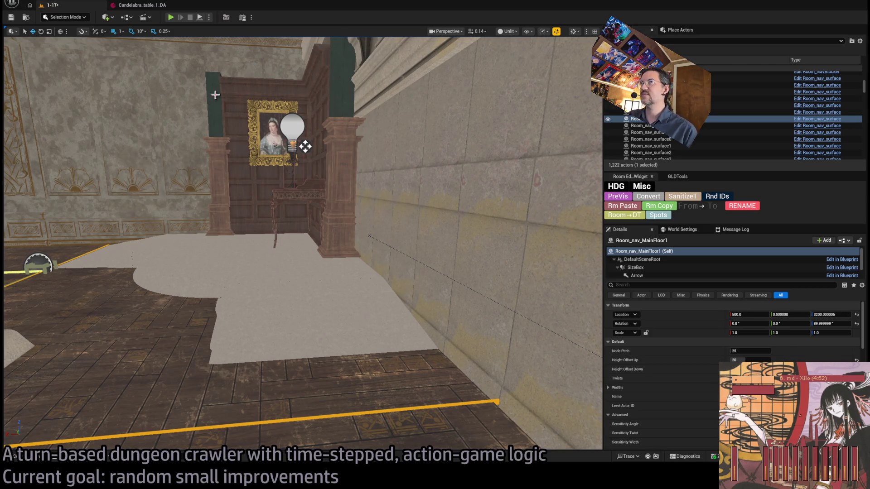
pyautogui.click(200, 18)
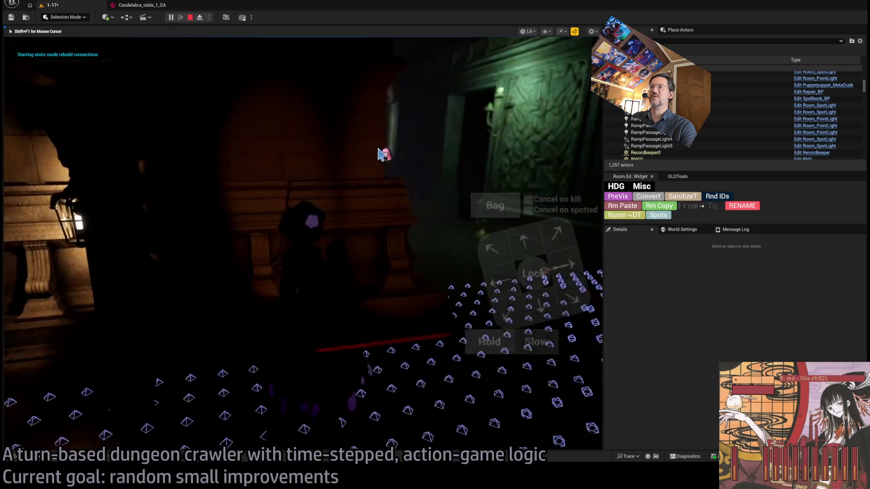
pyautogui.press('F8')
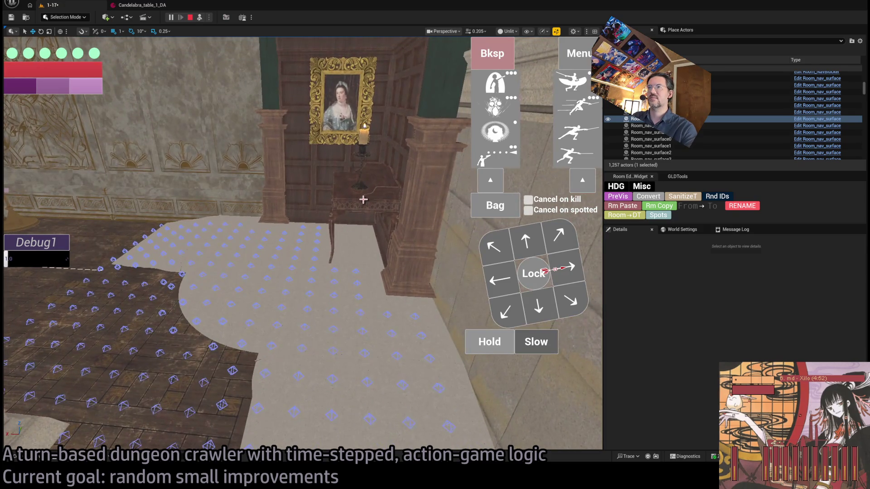
# End the play-test and return to the editor, scrolling back to the table's Mesh thumbnail.
pyautogui.press('Escape')
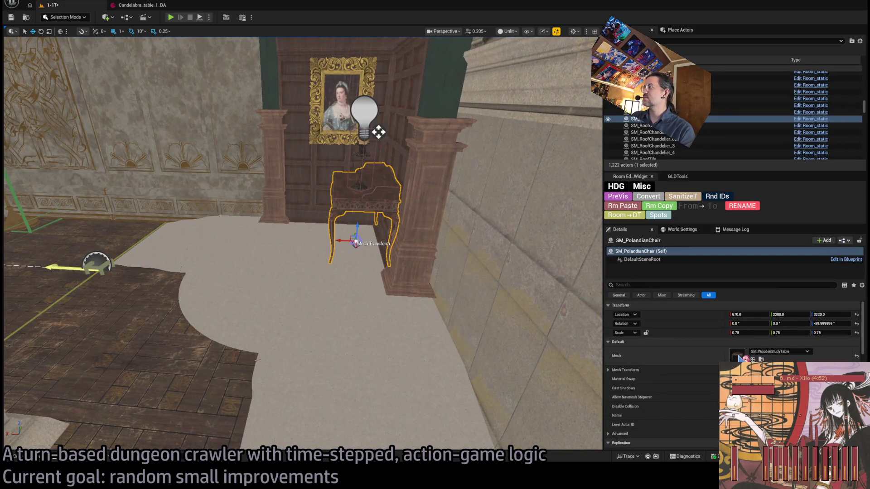
pyautogui.scroll(-3, 686, 379)
pyautogui.scroll(-10, 686, 379)
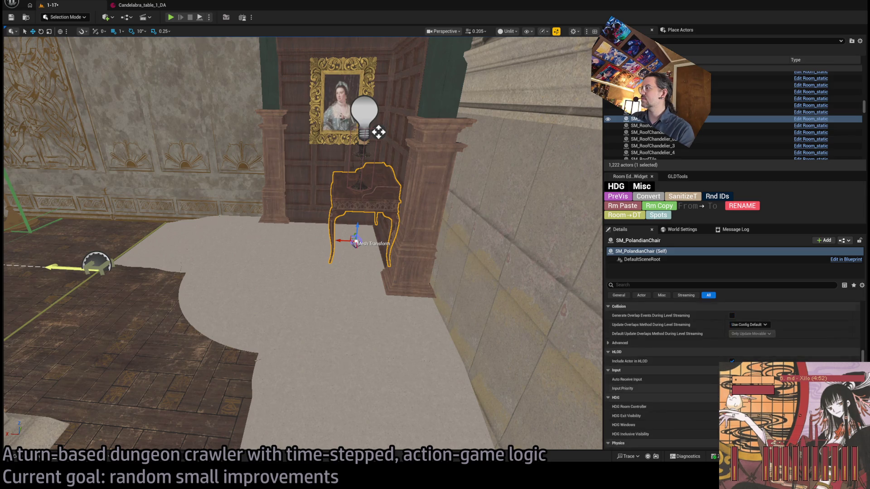
pyautogui.scroll(8, 687, 363)
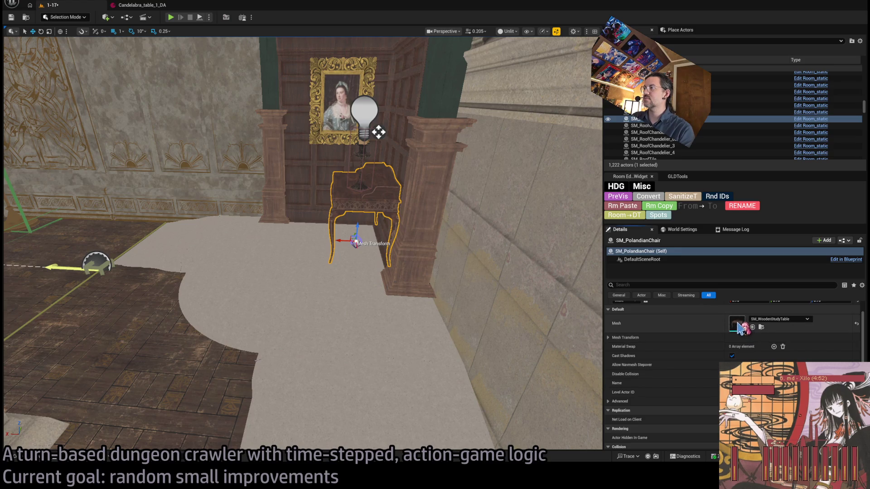
# Open SM_WoodenStudyTable, orbit to view its convex collision hull, then close it and return to level 1-17.
pyautogui.doubleClick(737, 323)
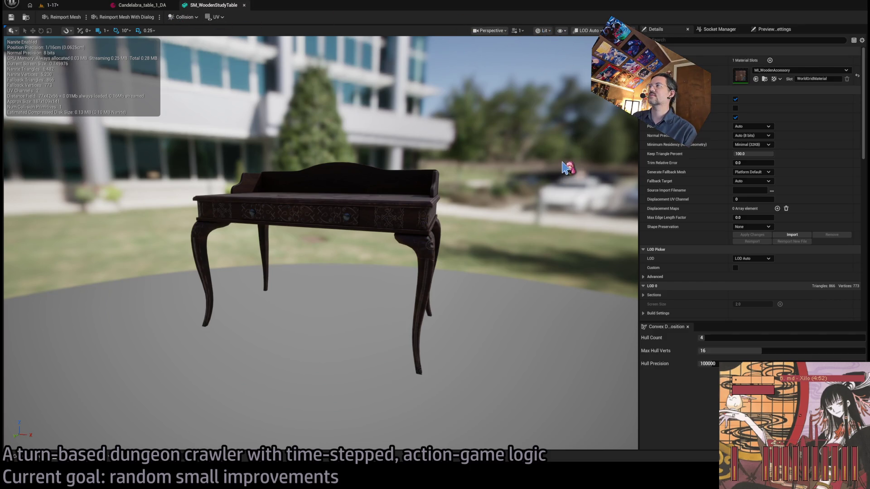
pyautogui.moveTo(498, 176)
pyautogui.mouseDown()
pyautogui.moveTo(444, 178)
pyautogui.moveTo(467, 179)
pyautogui.moveTo(405, 70)
pyautogui.mouseUp()
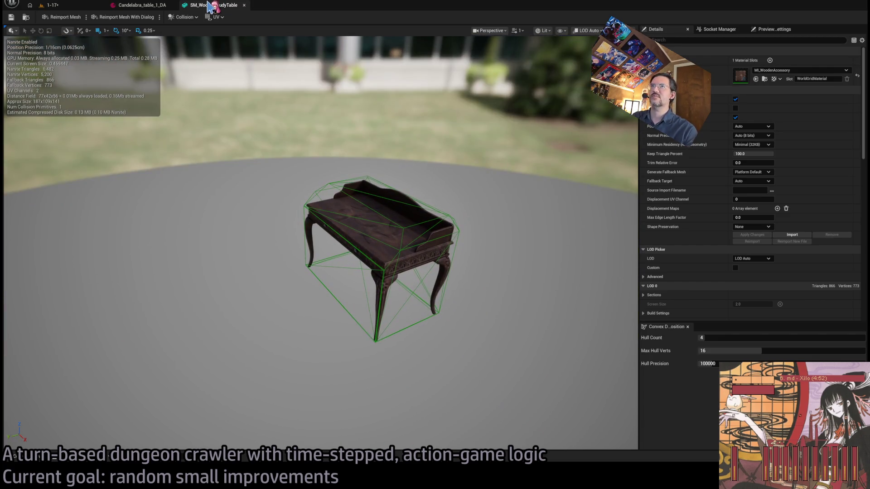
pyautogui.click(244, 5)
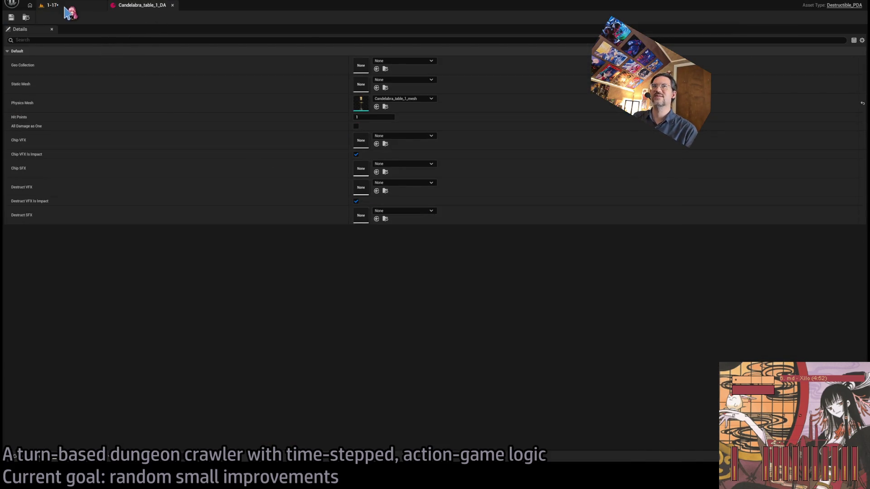
pyautogui.click(53, 5)
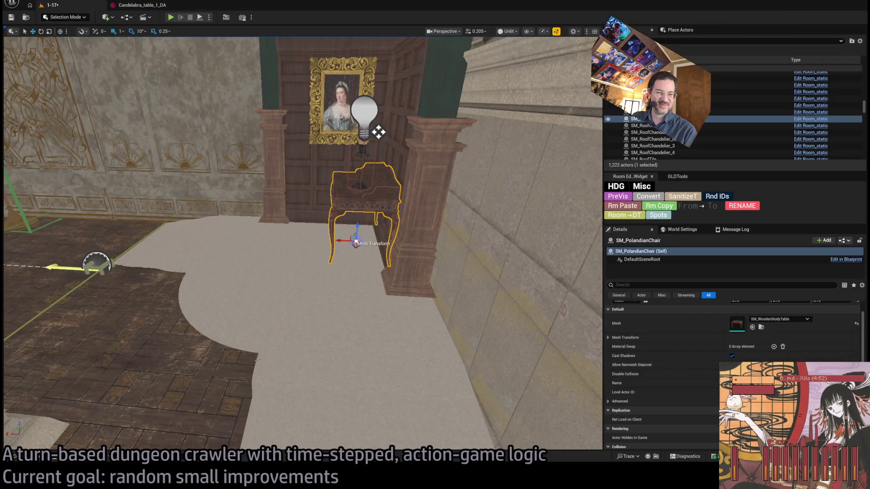
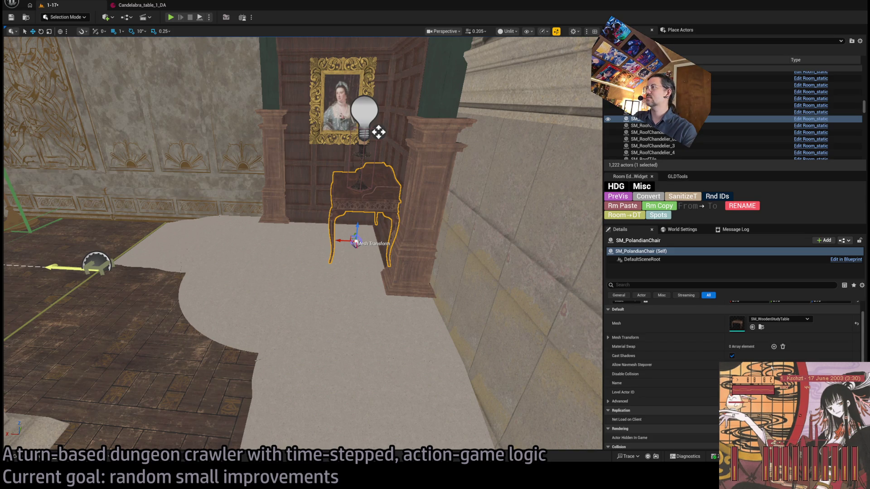
# Frame the wooden side table, inspect it from below, and lower it slightly.
pyautogui.press('f')
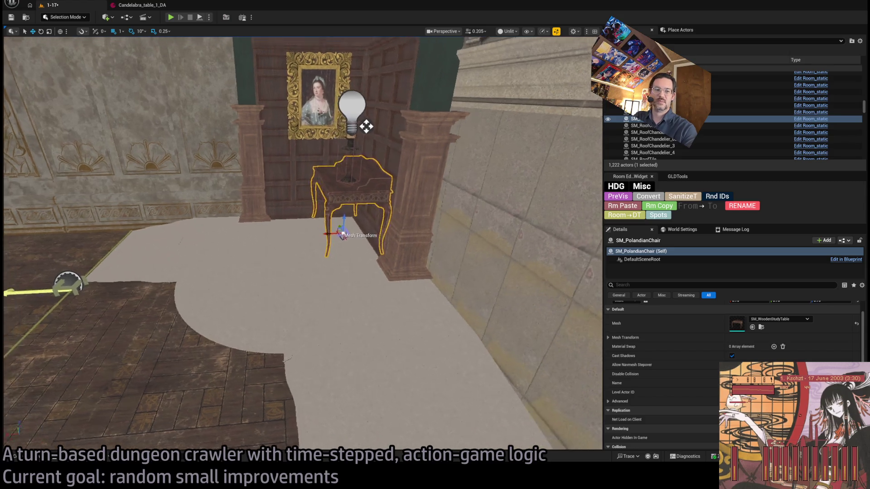
pyautogui.moveTo(331, 149)
pyautogui.mouseDown()
pyautogui.moveTo(334, 118)
pyautogui.moveTo(334, 154)
pyautogui.moveTo(352, 160)
pyautogui.mouseUp()
pyautogui.moveTo(383, 112)
pyautogui.mouseDown()
pyautogui.moveTo(354, 42)
pyautogui.moveTo(357, 136)
pyautogui.moveTo(328, 159)
pyautogui.moveTo(329, 204)
pyautogui.mouseUp()
pyautogui.moveTo(361, 60)
pyautogui.mouseDown()
pyautogui.moveTo(355, 50)
pyautogui.moveTo(361, 61)
pyautogui.mouseUp()
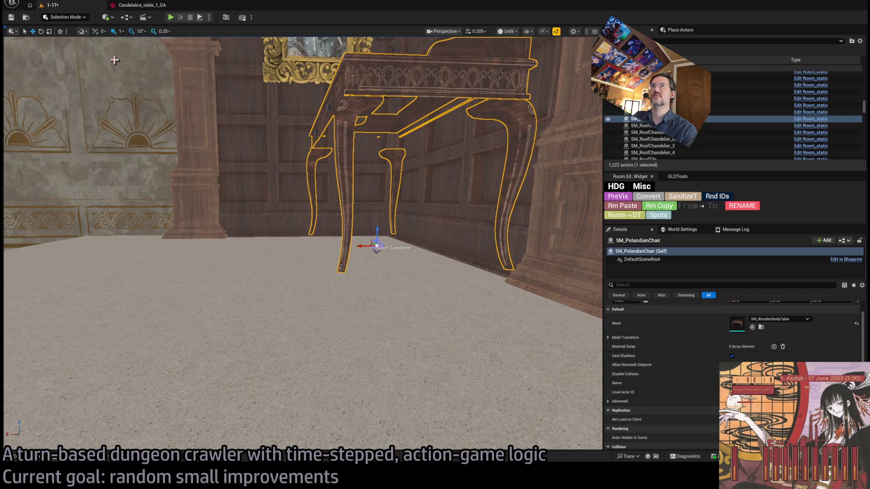
pyautogui.moveTo(378, 235)
pyautogui.mouseDown()
pyautogui.moveTo(533, 73)
pyautogui.moveTo(533, 145)
pyautogui.mouseUp()
# Check the table, candle and portrait front-on, then select the candelabra.
pyautogui.moveTo(355, 169); pyautogui.dragTo(355, 170)
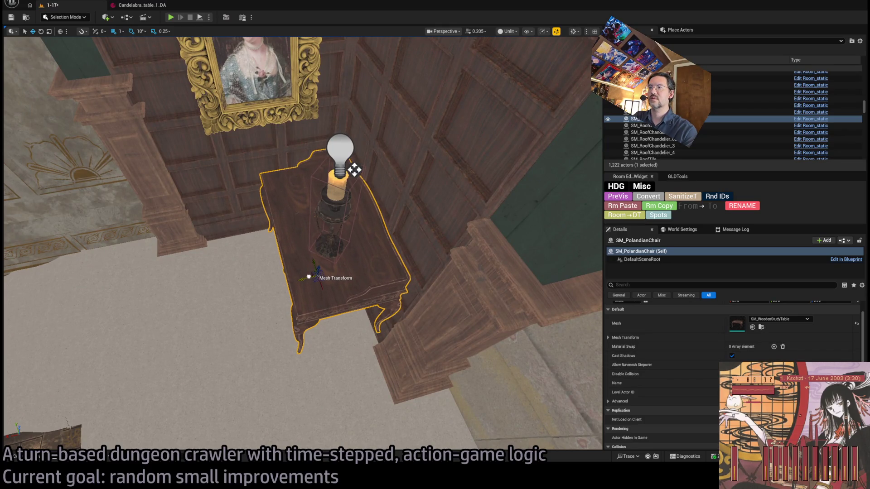
pyautogui.scroll(2, 306, 276)
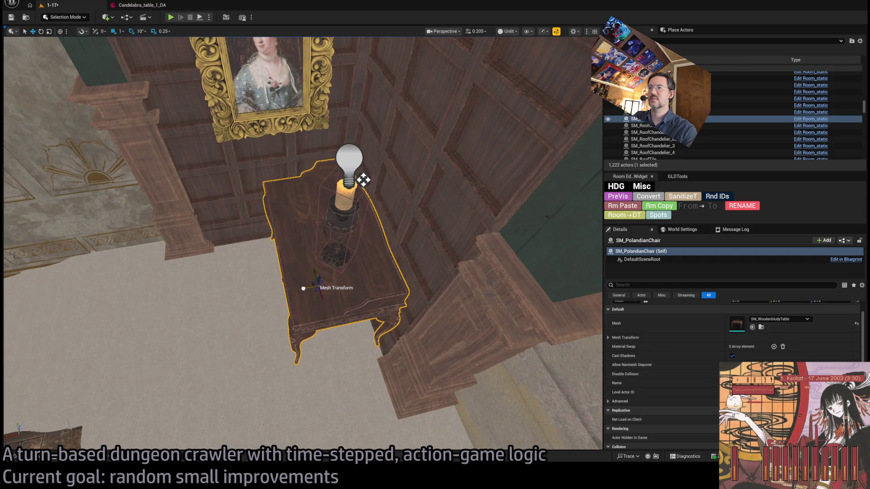
pyautogui.moveTo(305, 275)
pyautogui.mouseDown()
pyautogui.moveTo(247, 238)
pyautogui.moveTo(328, 326)
pyautogui.moveTo(306, 281)
pyautogui.mouseUp()
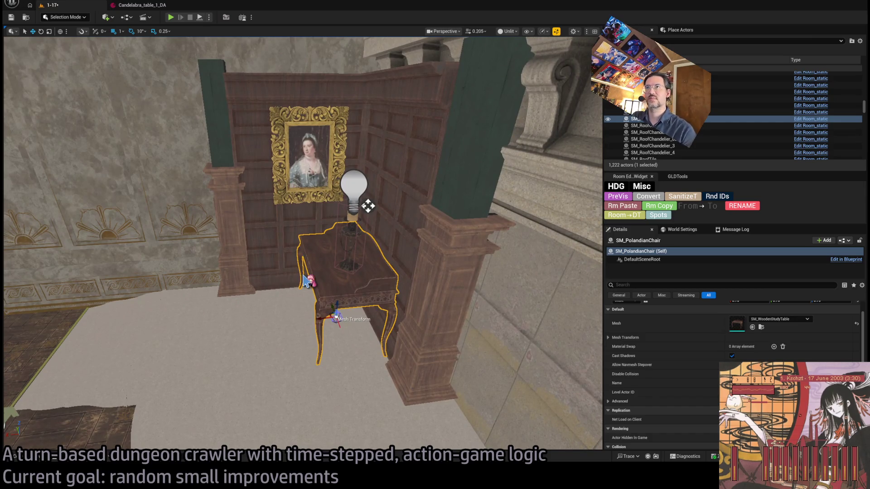
pyautogui.click(356, 247)
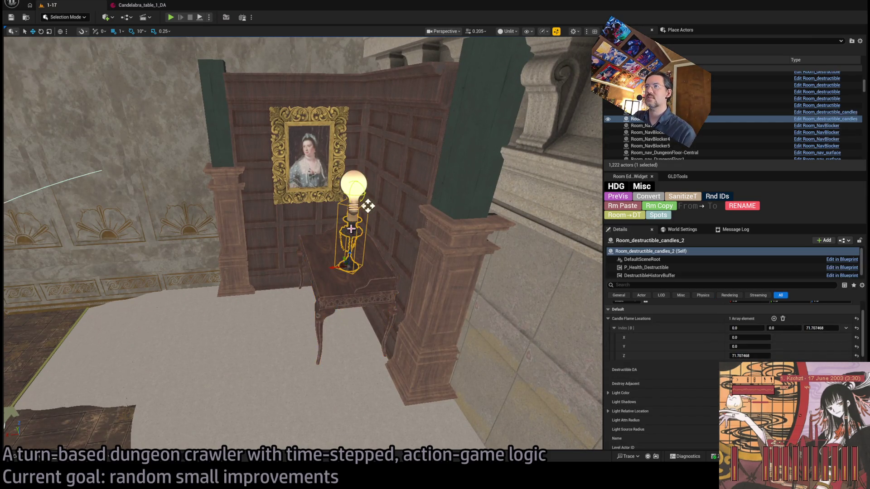
# Open the candelabra's blueprint and browse its EventGraph and Construction Script.
pyautogui.moveTo(355, 247); pyautogui.dragTo(339, 217)
pyautogui.moveTo(423, 173)
pyautogui.mouseDown()
pyautogui.moveTo(399, 230)
pyautogui.moveTo(362, 262)
pyautogui.moveTo(341, 209)
pyautogui.mouseUp()
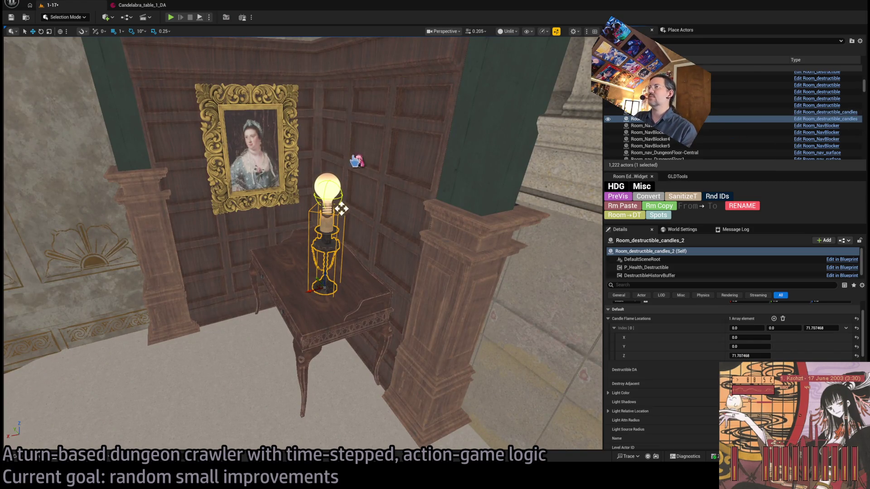
pyautogui.click(85, 115)
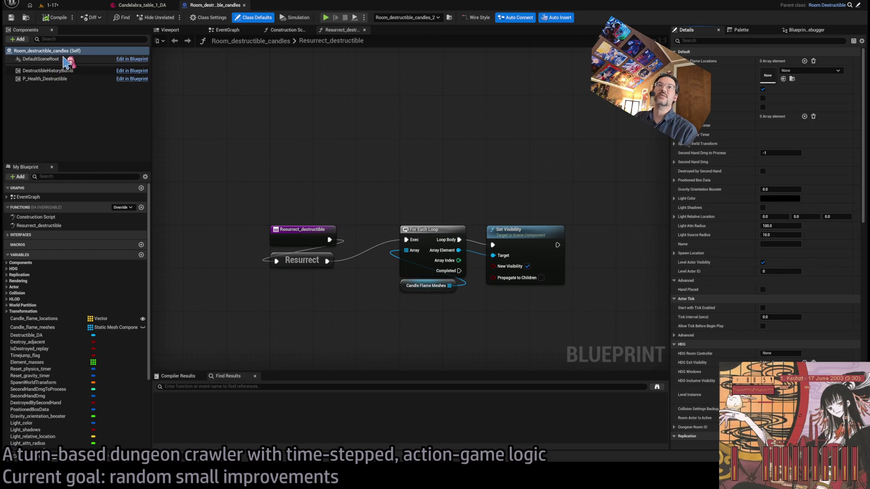
pyautogui.moveTo(297, 194); pyautogui.dragTo(450, 214)
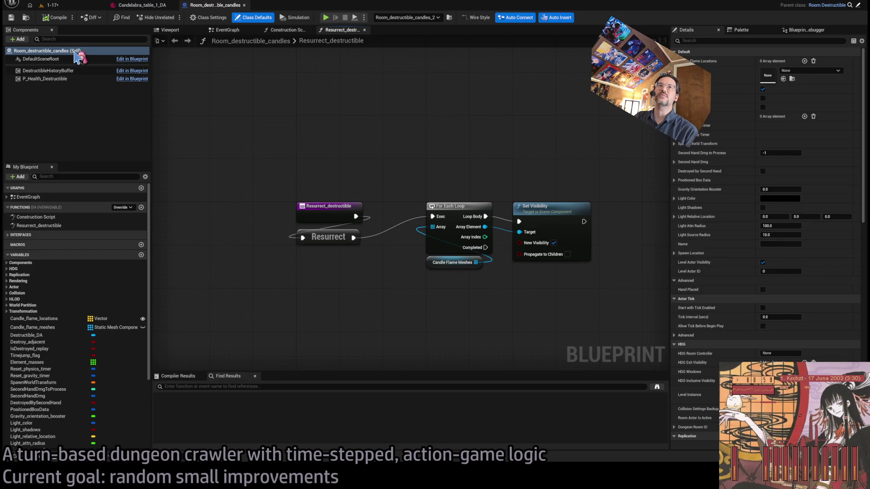
pyautogui.click(224, 31)
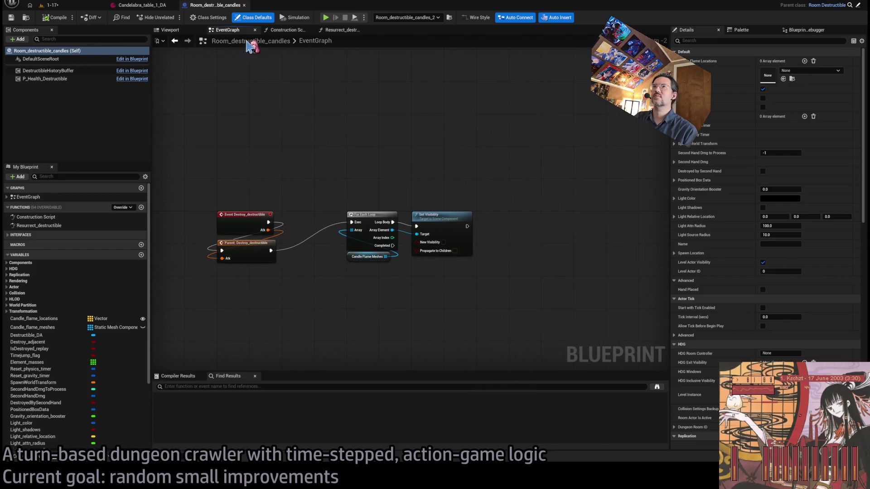
pyautogui.click(287, 30)
# Inspect the Add Static Mesh Component node, then open the parent Room_destructible blueprint.
pyautogui.scroll(-2, 431, 164)
pyautogui.scroll(3, 435, 215)
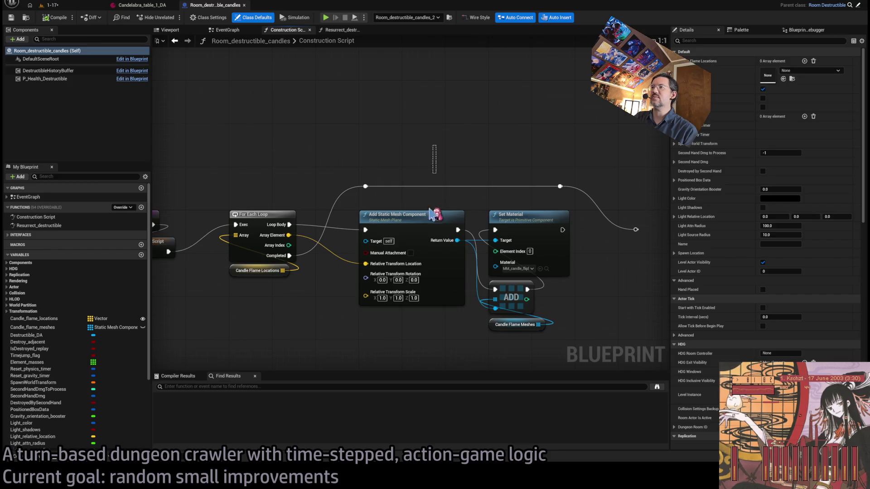
pyautogui.click(433, 215)
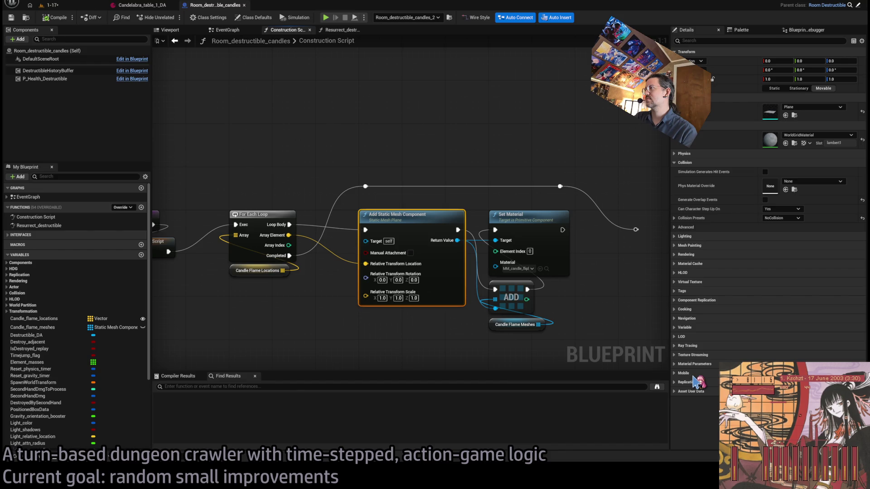
pyautogui.press('Home')
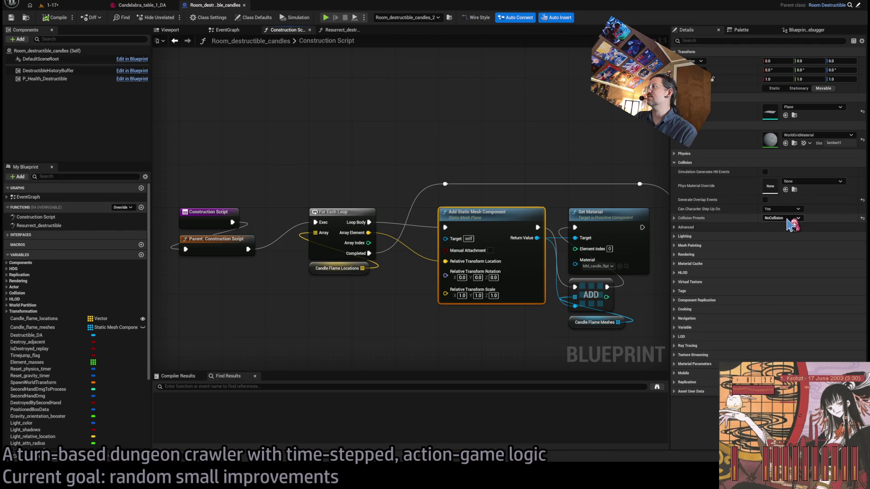
pyautogui.click(320, 150)
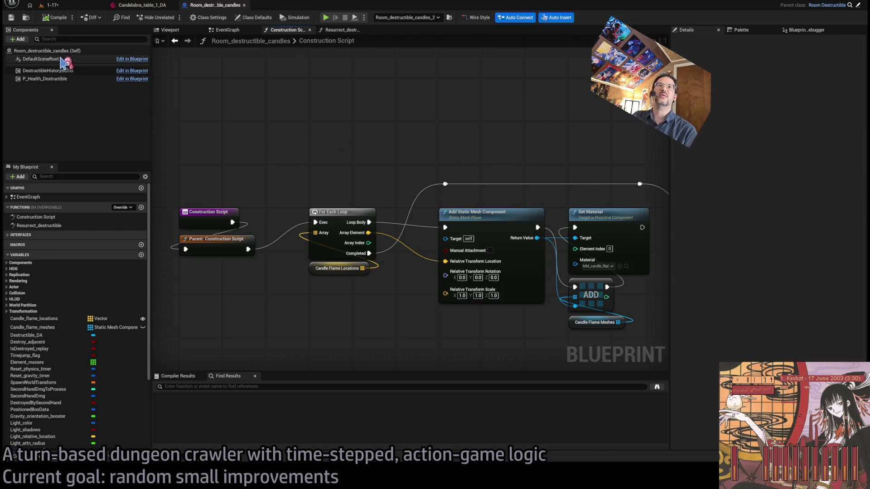
pyautogui.scroll(-2, 324, 142)
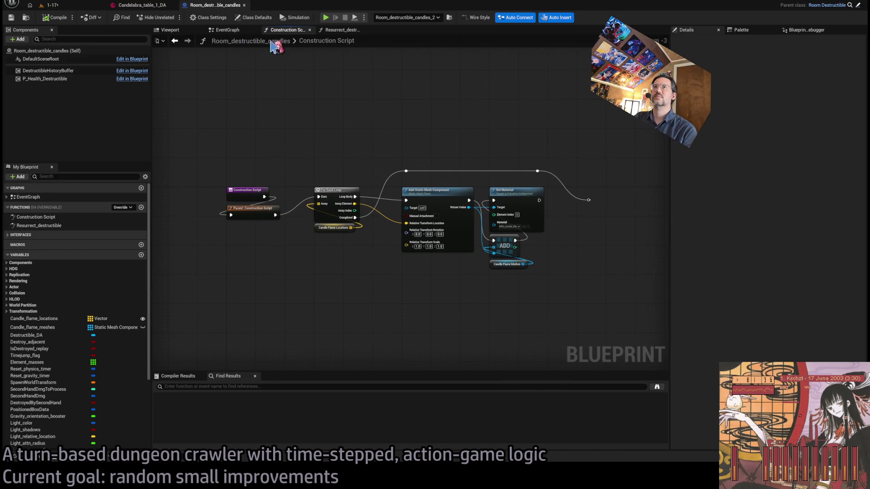
pyautogui.click(857, 6)
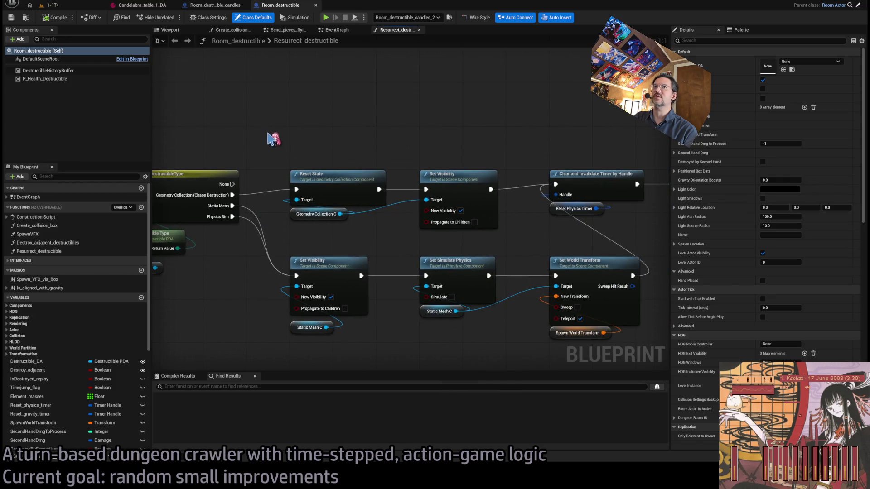
# Review the timer-clearing nodes and close the Send_pieces and other open graphs.
pyautogui.moveTo(369, 255); pyautogui.dragTo(283, 247)
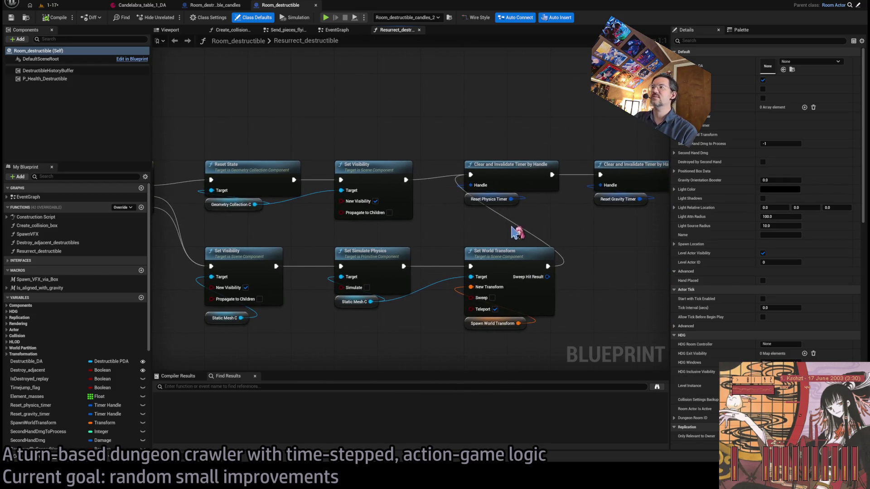
pyautogui.moveTo(544, 229); pyautogui.dragTo(414, 229)
pyautogui.middleClick(283, 30)
pyautogui.middleClick(275, 32)
pyautogui.middleClick(275, 32)
pyautogui.middleClick(232, 32)
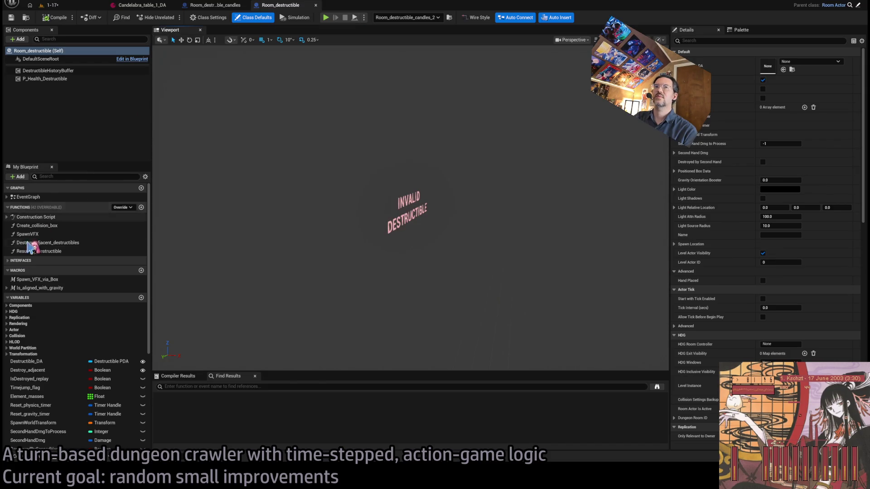
# In Room_destructible's construction script, inspect the lower static mesh and collision box nodes.
pyautogui.doubleClick(37, 217)
pyautogui.scroll(5, 240, 200)
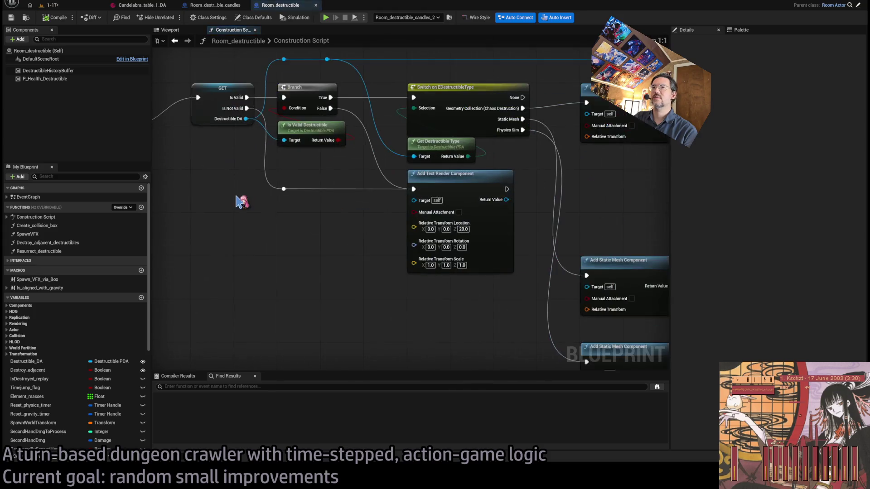
pyautogui.moveTo(453, 173)
pyautogui.mouseDown()
pyautogui.moveTo(377, 256)
pyautogui.moveTo(331, 251)
pyautogui.mouseUp()
pyautogui.click(391, 249)
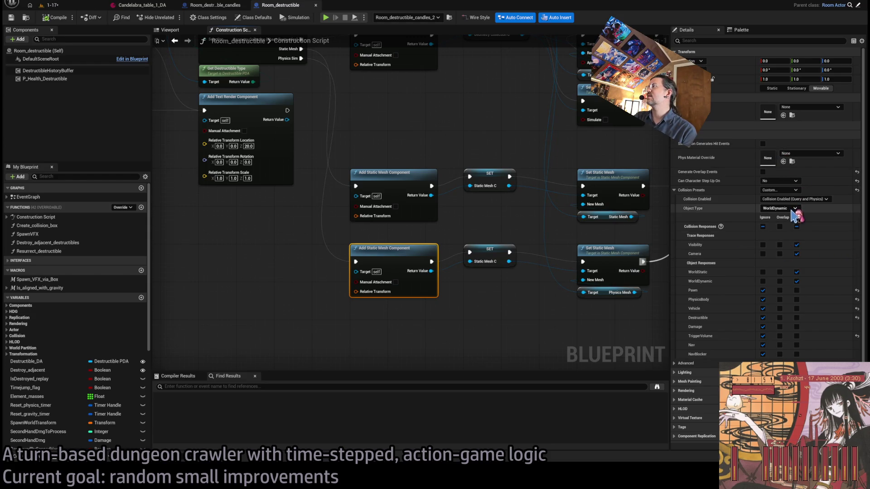
pyautogui.moveTo(528, 229); pyautogui.dragTo(385, 232)
pyautogui.moveTo(554, 242)
pyautogui.mouseDown()
pyautogui.moveTo(458, 284)
pyautogui.moveTo(419, 324)
pyautogui.mouseUp()
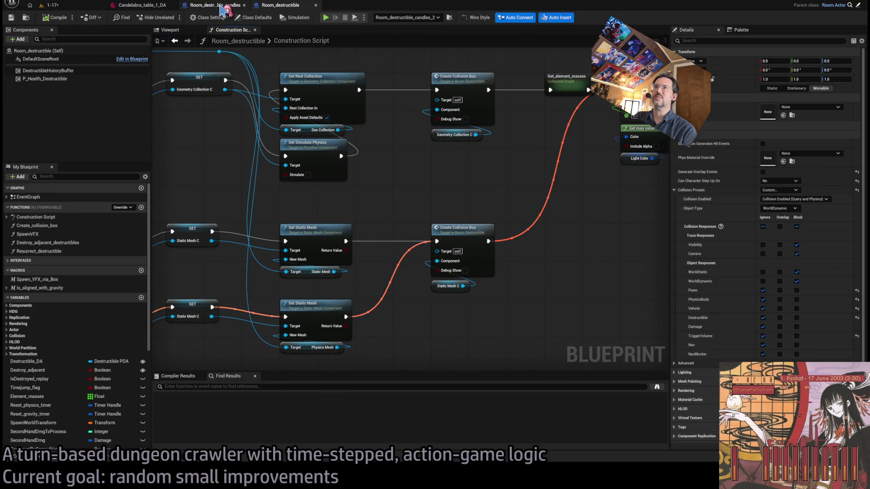
# Compare with the candelabra blueprint's static mesh node settings.
pyautogui.click(223, 7)
pyautogui.scroll(1, 268, 232)
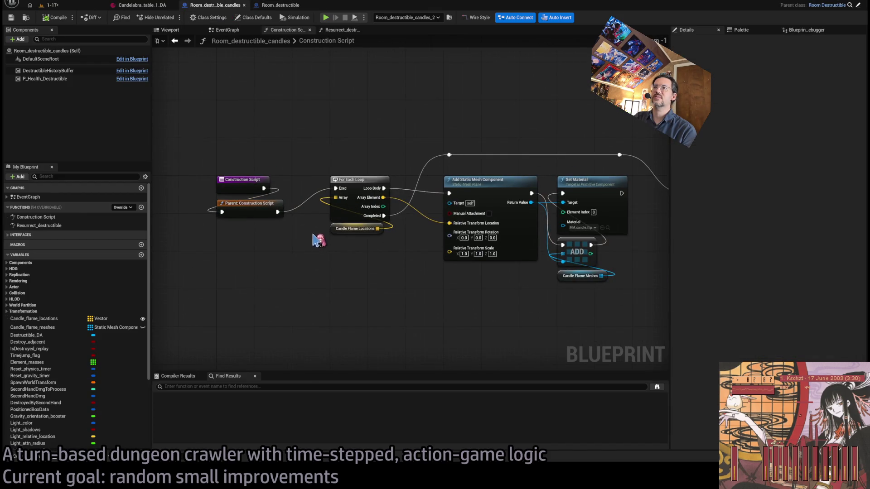
pyautogui.moveTo(317, 240); pyautogui.dragTo(255, 242)
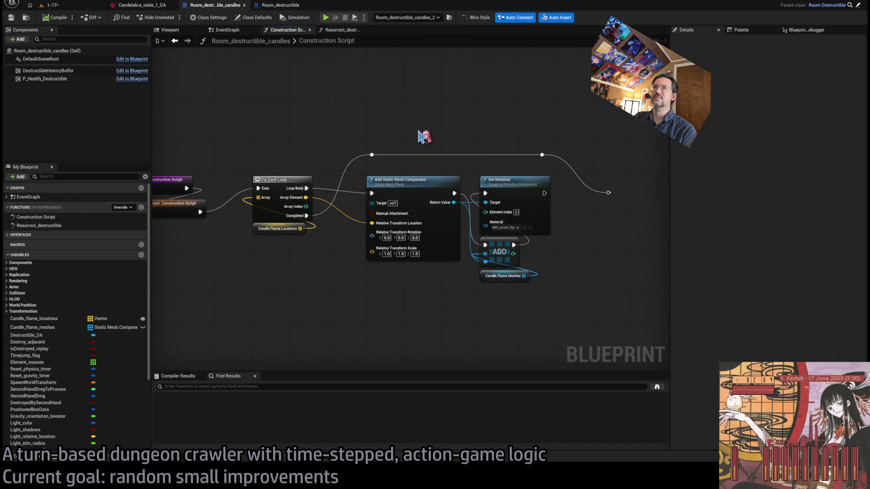
pyautogui.click(414, 183)
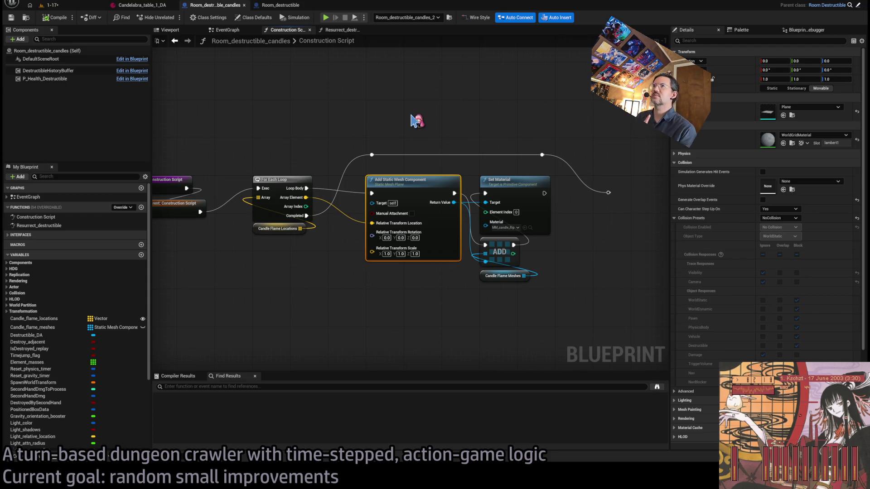
pyautogui.click(280, 6)
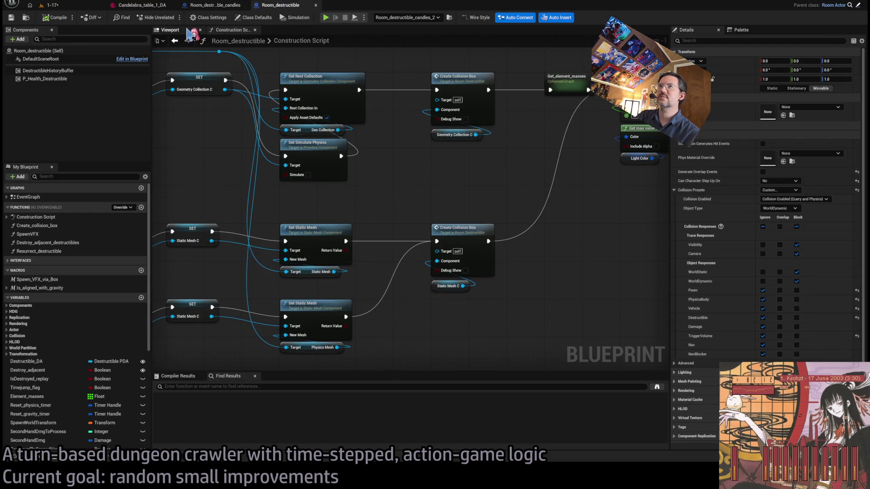
# Inspect Set Simulate Physics and Send_mesh_flying in Room_destructible's EventGraph.
pyautogui.doubleClick(28, 198)
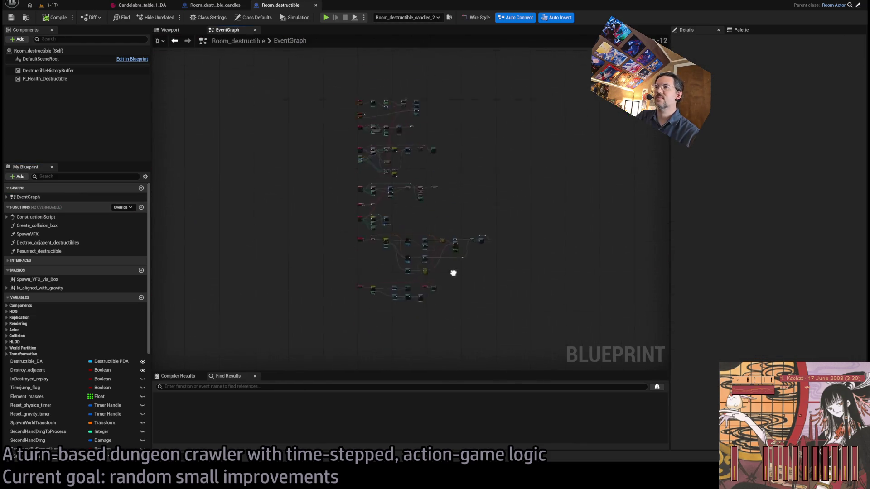
pyautogui.scroll(6, 378, 227)
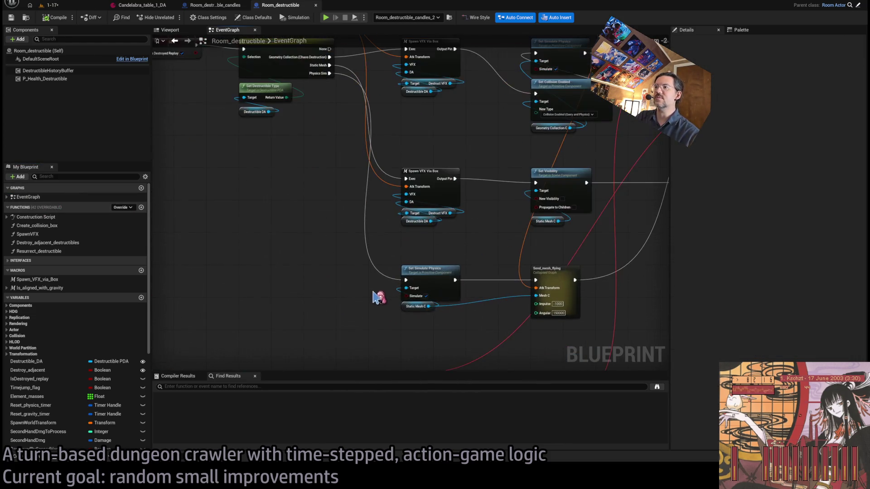
pyautogui.moveTo(480, 270)
pyautogui.mouseDown()
pyautogui.moveTo(470, 278)
pyautogui.moveTo(525, 343)
pyautogui.mouseUp()
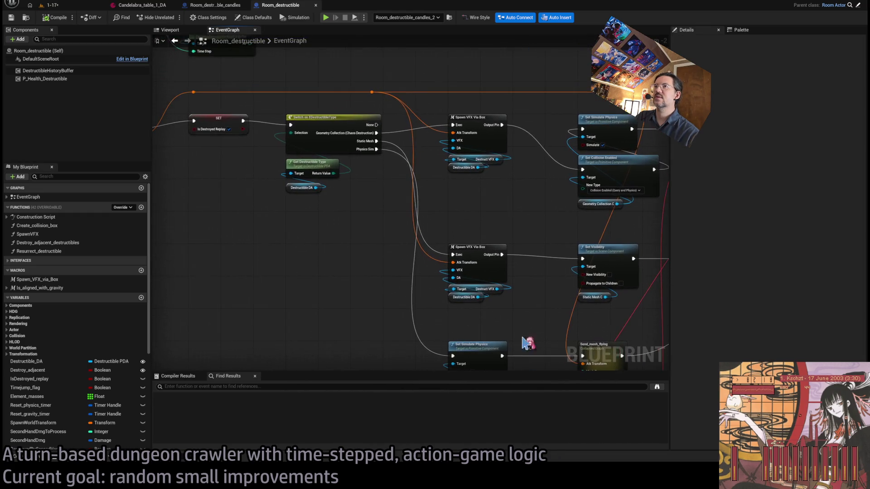
pyautogui.moveTo(403, 165); pyautogui.dragTo(344, 43)
pyautogui.scroll(2, 440, 181)
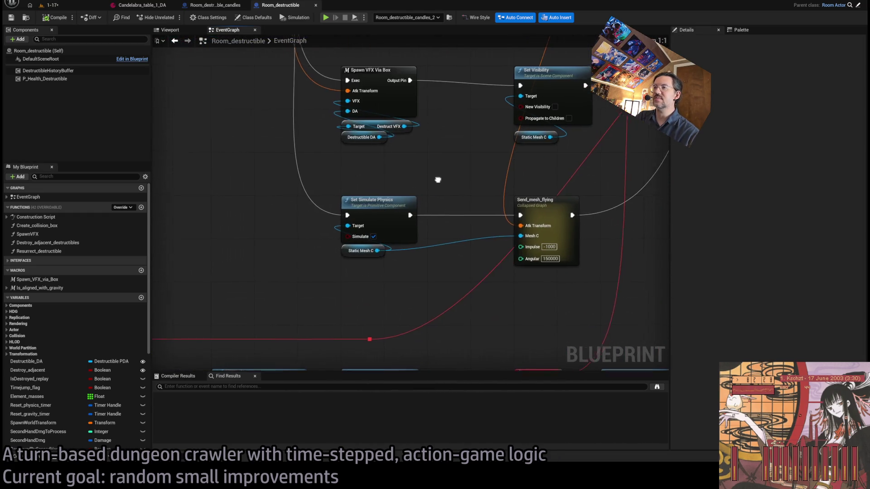
pyautogui.click(313, 237)
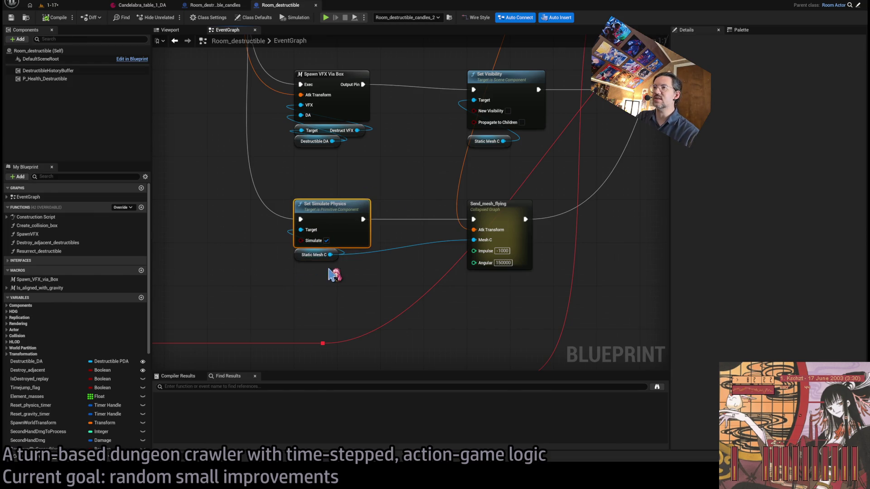
pyautogui.moveTo(336, 260); pyautogui.dragTo(251, 279)
pyautogui.click(389, 224)
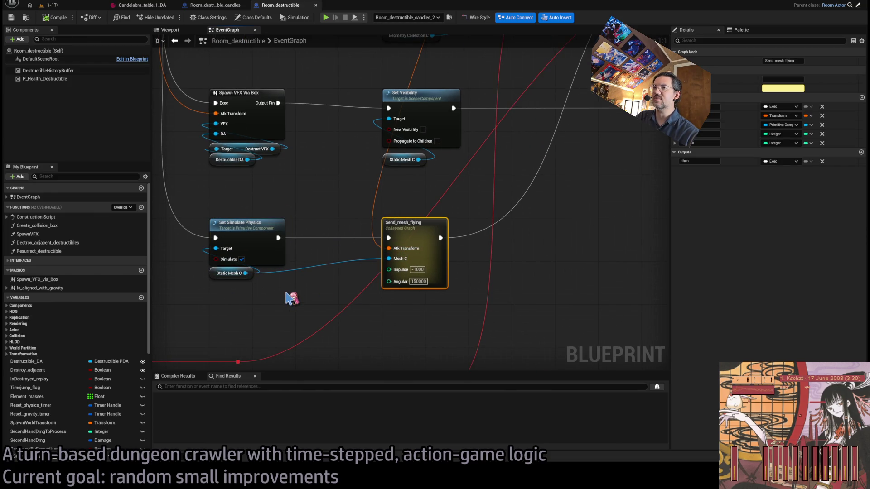
pyautogui.scroll(-3, 344, 290)
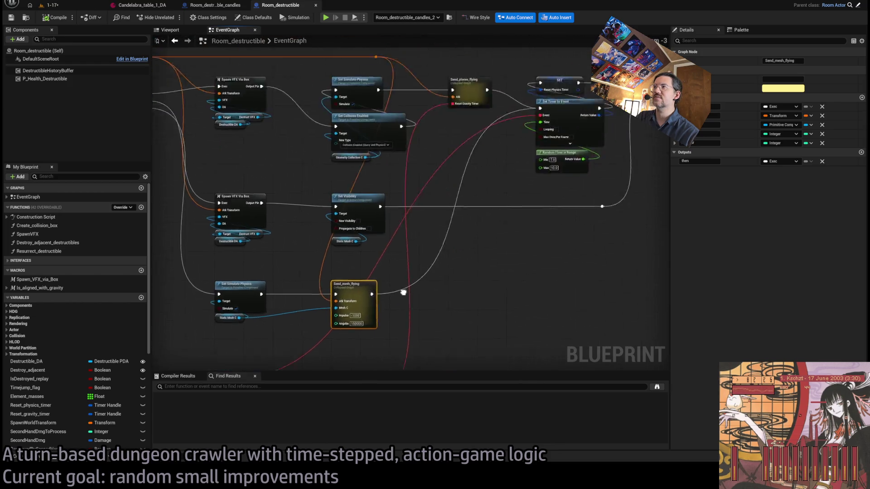
pyautogui.moveTo(379, 326)
pyautogui.mouseDown()
pyautogui.moveTo(365, 302)
pyautogui.moveTo(662, 197)
pyautogui.mouseUp()
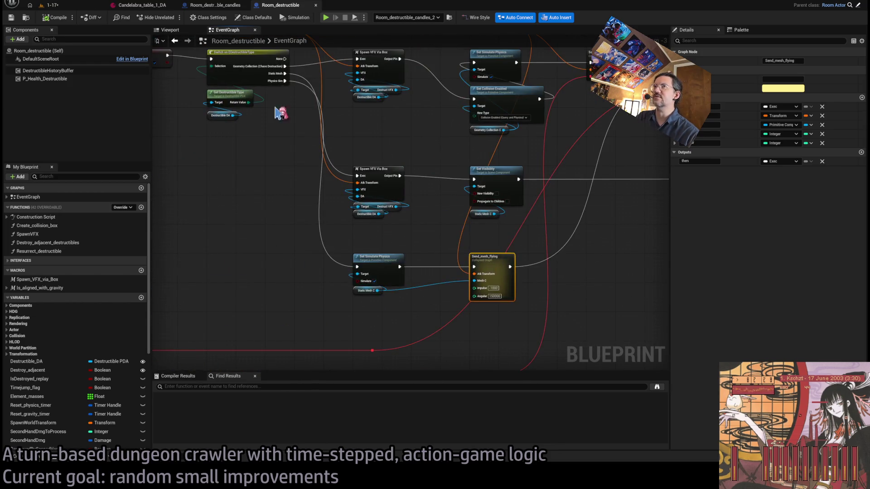
# Check the Room_destructible_candles construction script, then return to the 1-17 level.
pyautogui.click(213, 5)
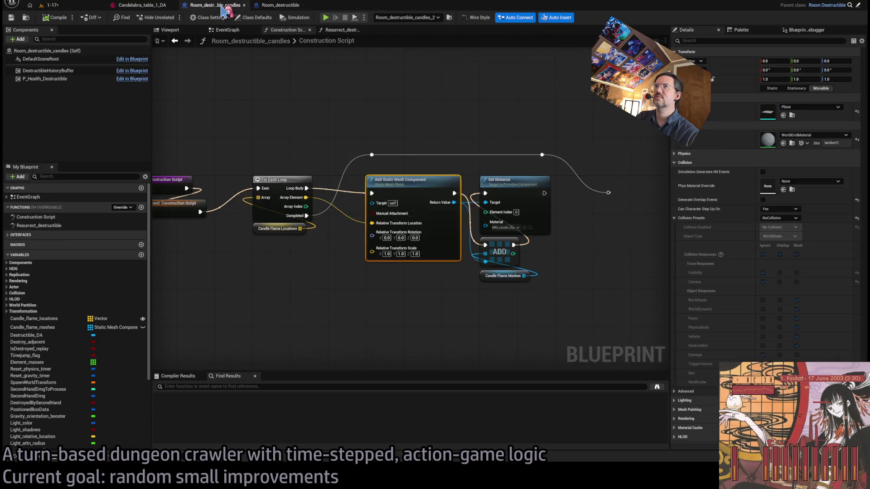
pyautogui.click(269, 9)
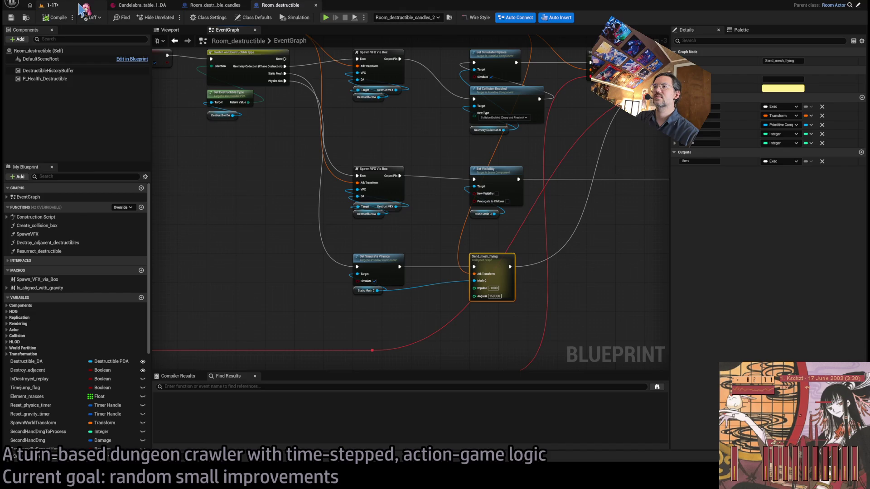
pyautogui.click(79, 4)
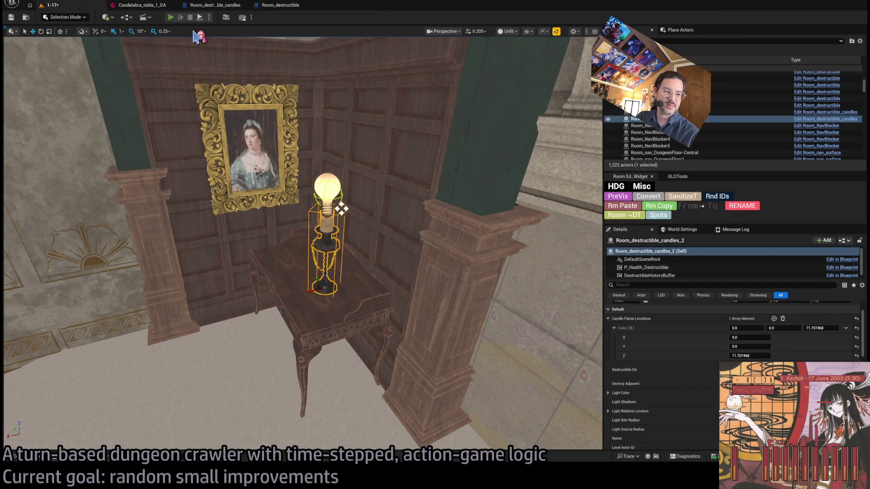
# Run a quick play test, then move the player spawn marker onto the lighter floor.
pyautogui.hotkey('alt', 'p')
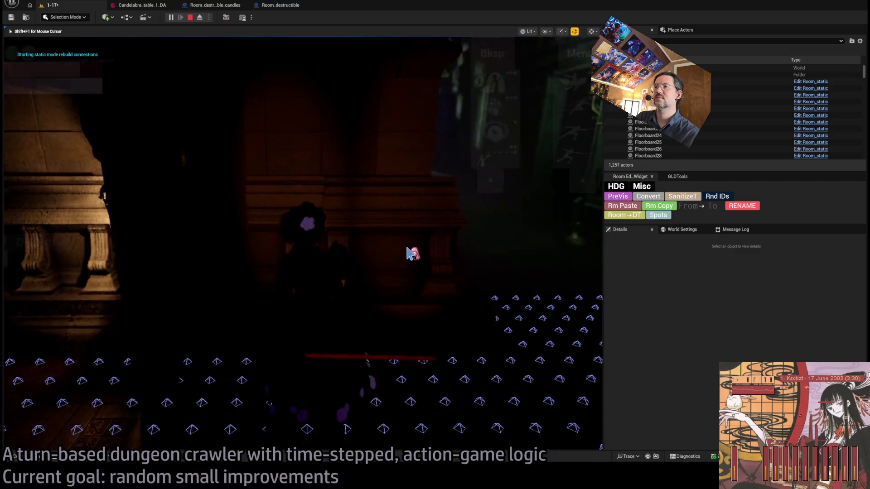
pyautogui.press('Escape')
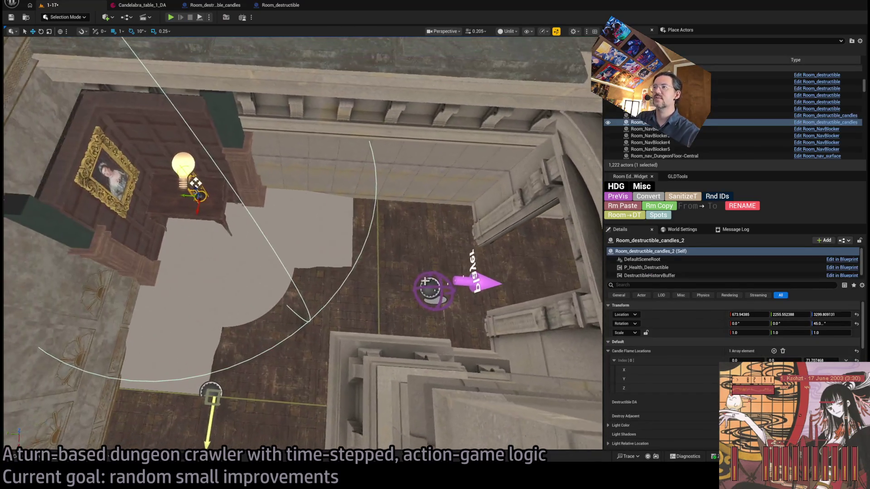
pyautogui.click(428, 289)
pyautogui.moveTo(424, 291)
pyautogui.mouseDown()
pyautogui.moveTo(204, 265)
pyautogui.moveTo(213, 277)
pyautogui.moveTo(198, 260)
pyautogui.mouseUp()
# Play-test queued projectile attacks on the candle, replay the turn, and refocus the spawn.
pyautogui.hotkey('alt', 'p')
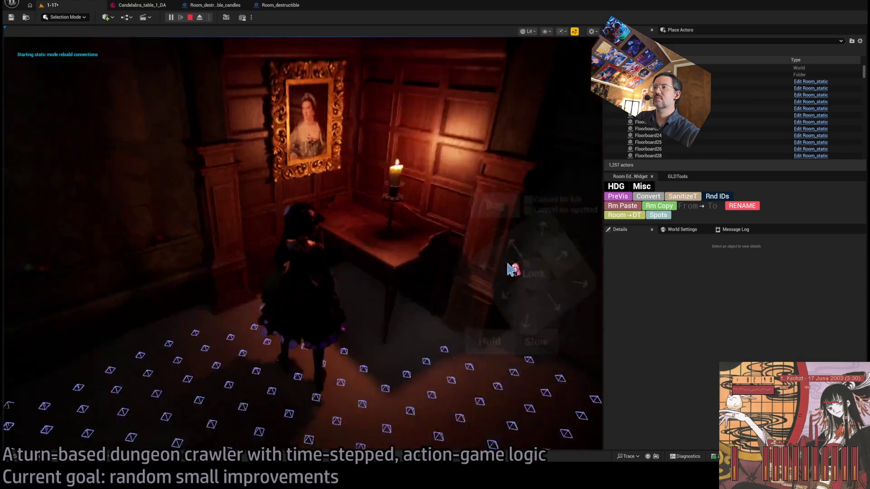
pyautogui.click(577, 157)
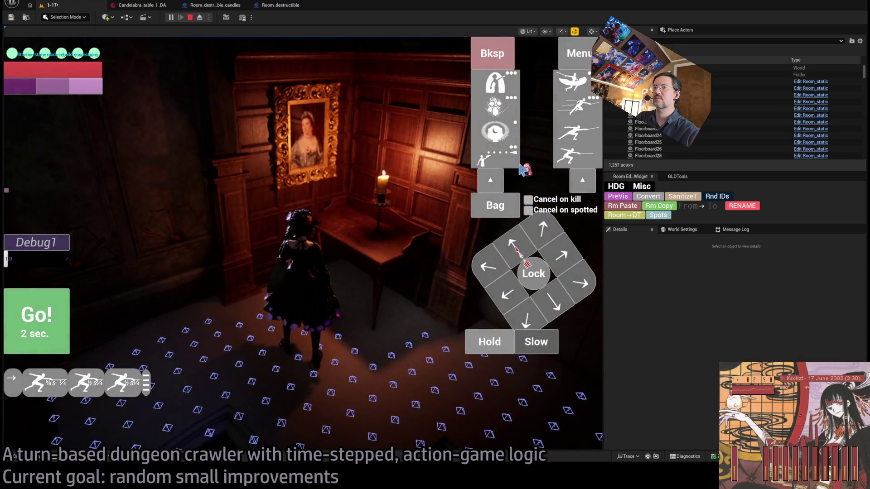
pyautogui.click(37, 317)
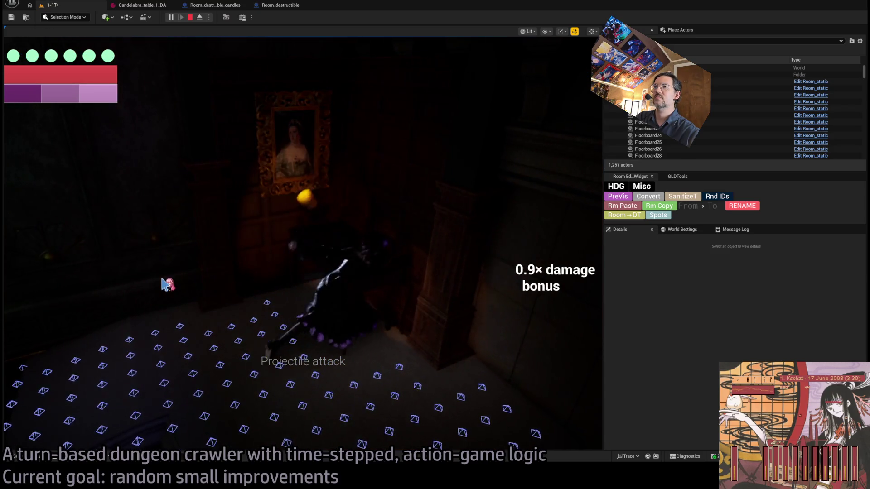
pyautogui.click(229, 294)
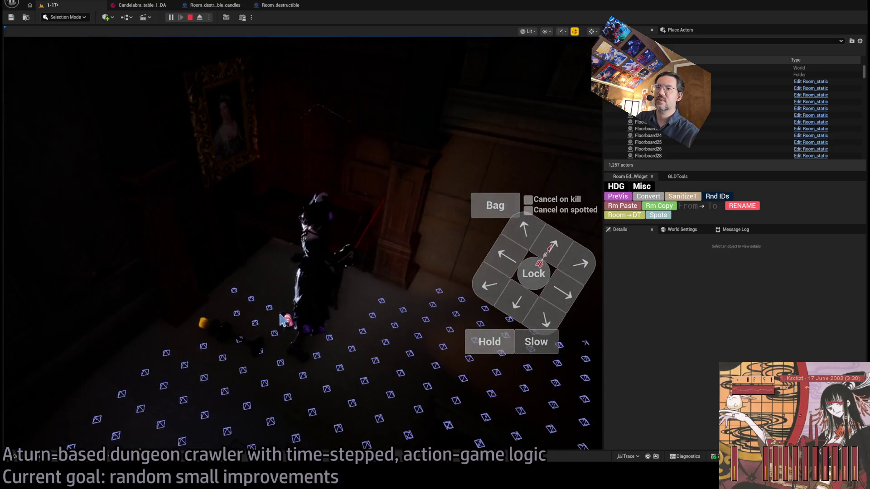
pyautogui.click(46, 287)
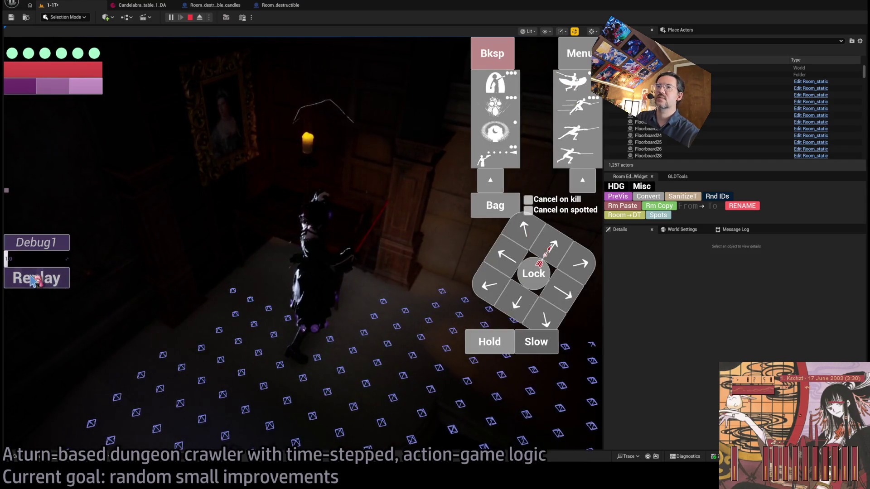
pyautogui.click(38, 281)
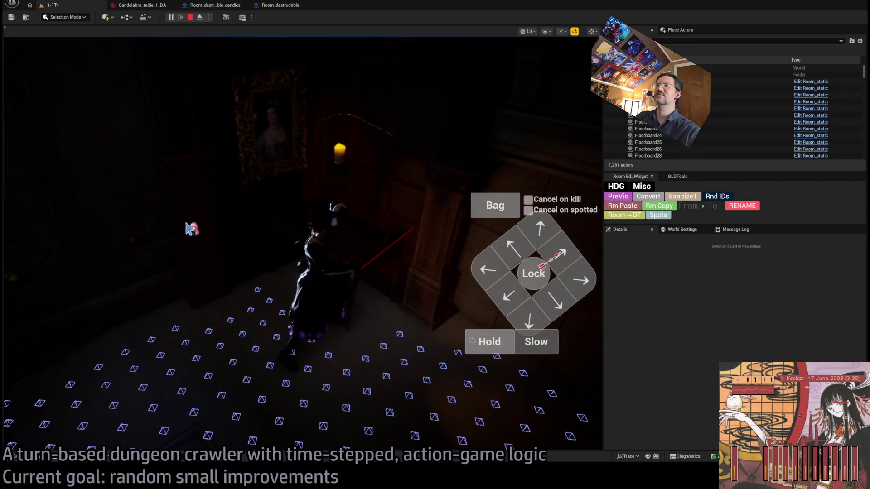
pyautogui.press('Escape')
pyautogui.press('f')
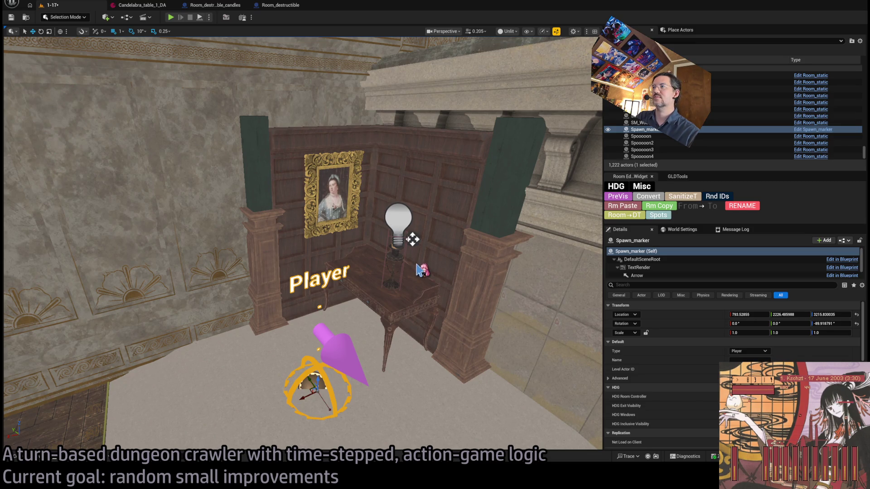
# Turn toward the candle table and open the Content Drawer at Mansion/StaticMeshes/Lights.
pyautogui.moveTo(416, 266); pyautogui.dragTo(444, 267)
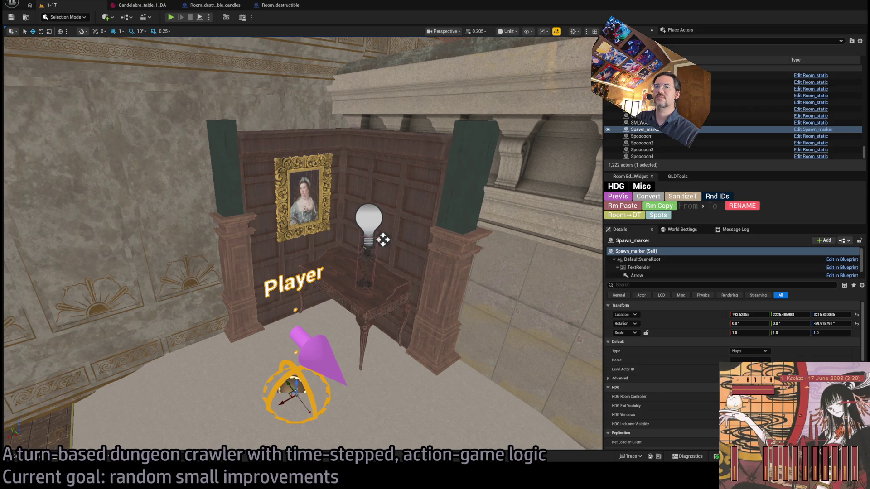
pyautogui.hotkey('alt', 'Tab')
pyautogui.hotkey('alt', 'Tab')
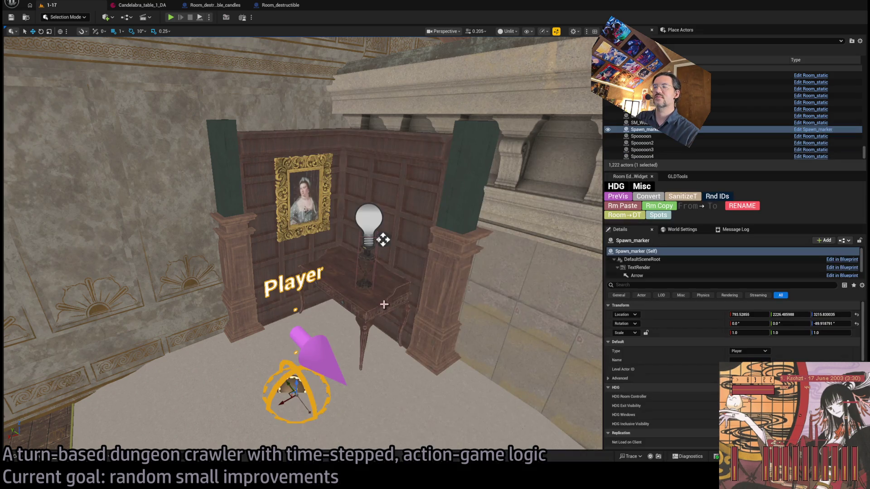
pyautogui.hotkey('ctrl', 'space')
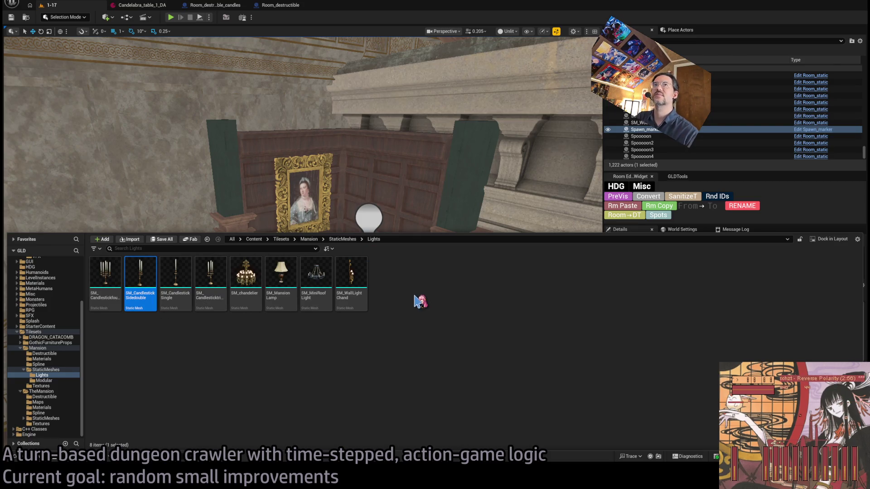
# Copy Candelabra_table_1_DA into the Lights folder and rename it SM_CandlestickSidedouble_DA.
pyautogui.click(153, 7)
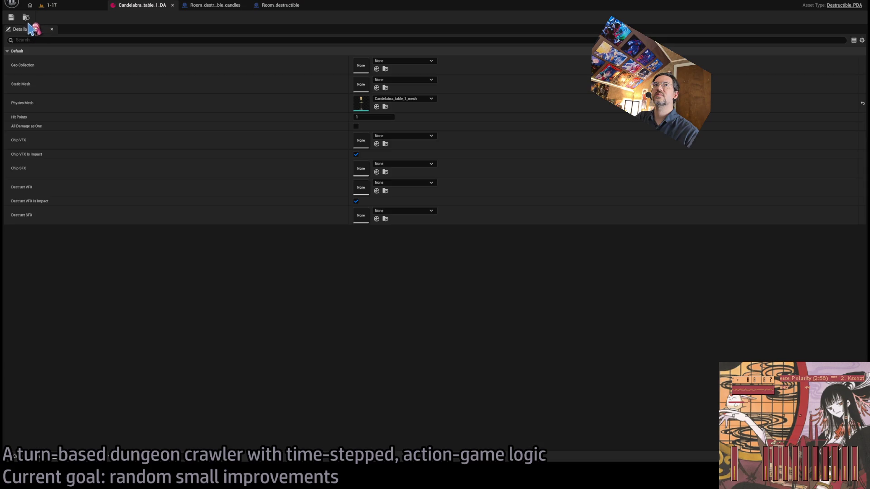
pyautogui.click(26, 18)
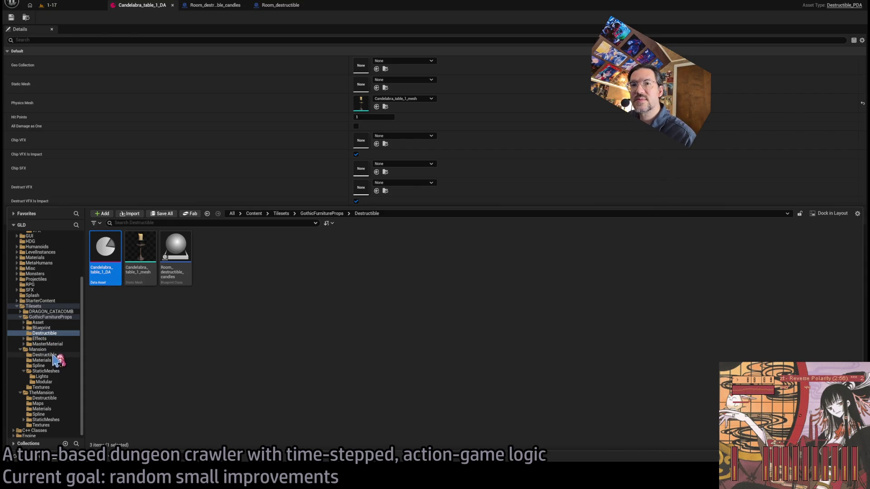
pyautogui.click(79, 377)
pyautogui.moveTo(193, 338); pyautogui.dragTo(192, 338)
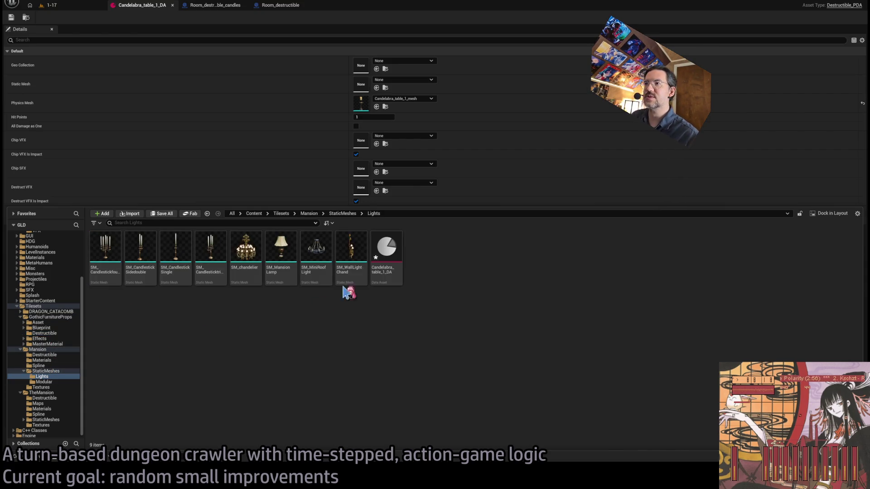
pyautogui.click(383, 271)
pyautogui.click(144, 266)
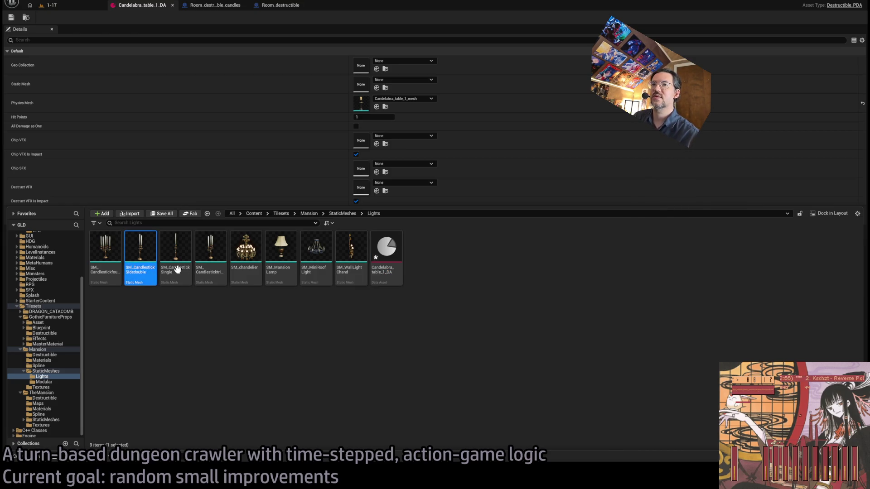
pyautogui.click(379, 269)
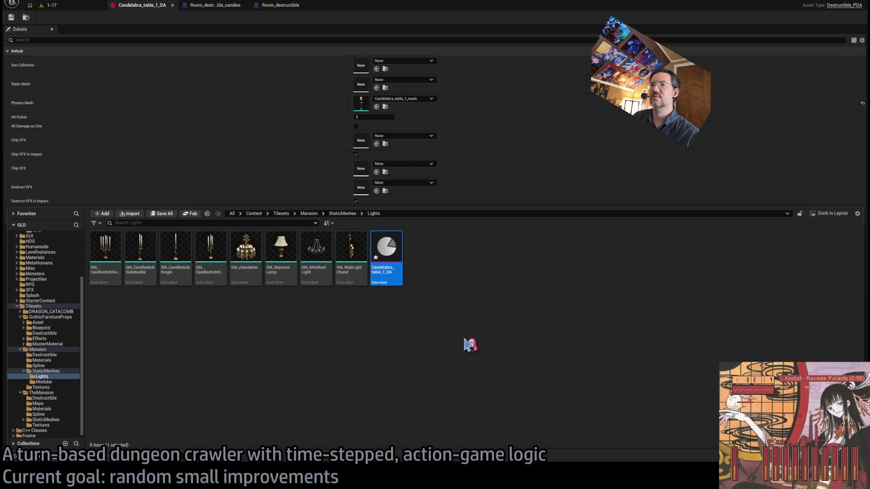
pyautogui.write('idedouble')
pyautogui.press('Return')
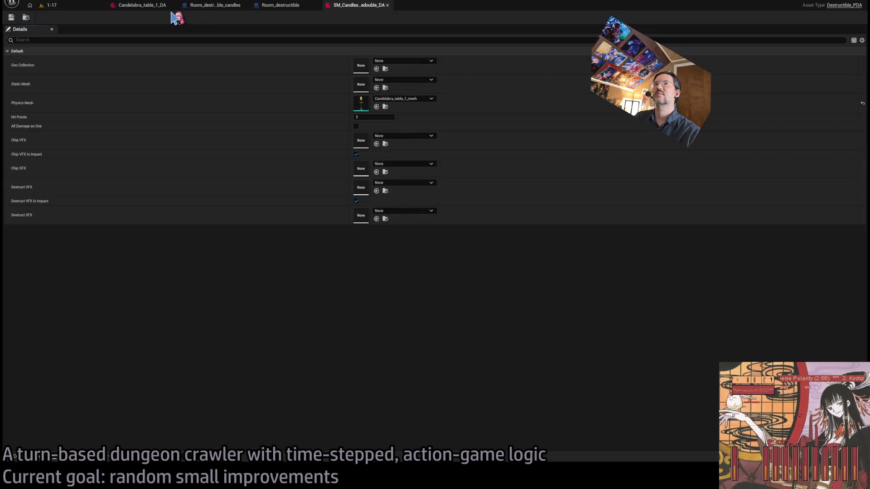
# Set its Physics Mesh to SM_CandlestickSidedouble, save, and return to level 1-17.
pyautogui.click(40, 459)
pyautogui.click(141, 261)
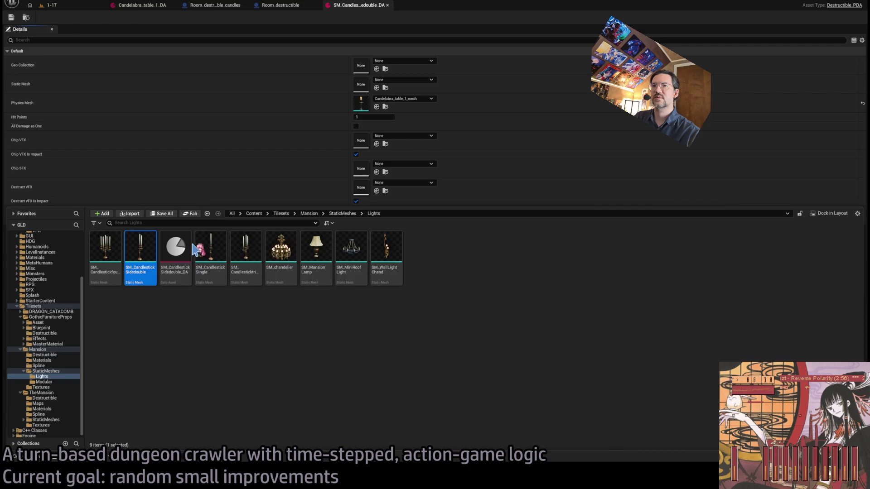
pyautogui.keyDown('ctrl'); pyautogui.click(151, 282); pyautogui.keyUp('ctrl')
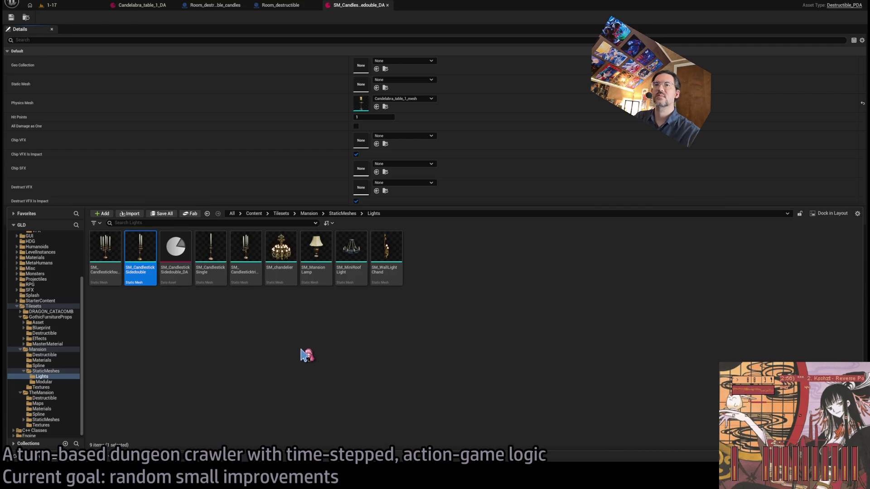
pyautogui.click(379, 109)
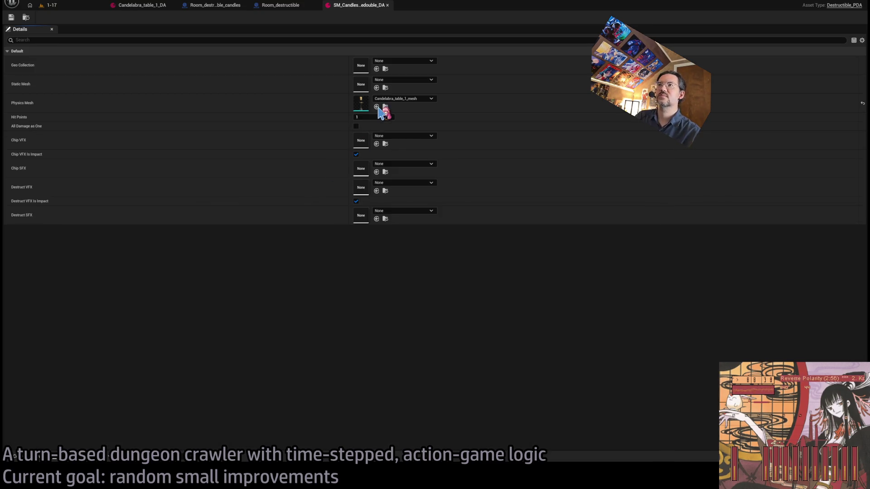
pyautogui.click(39, 459)
pyautogui.click(138, 256)
pyautogui.click(377, 107)
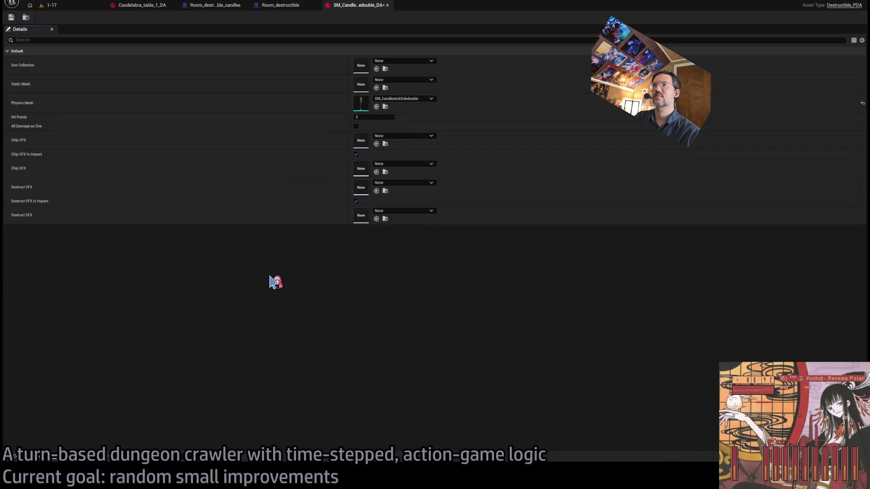
pyautogui.click(11, 17)
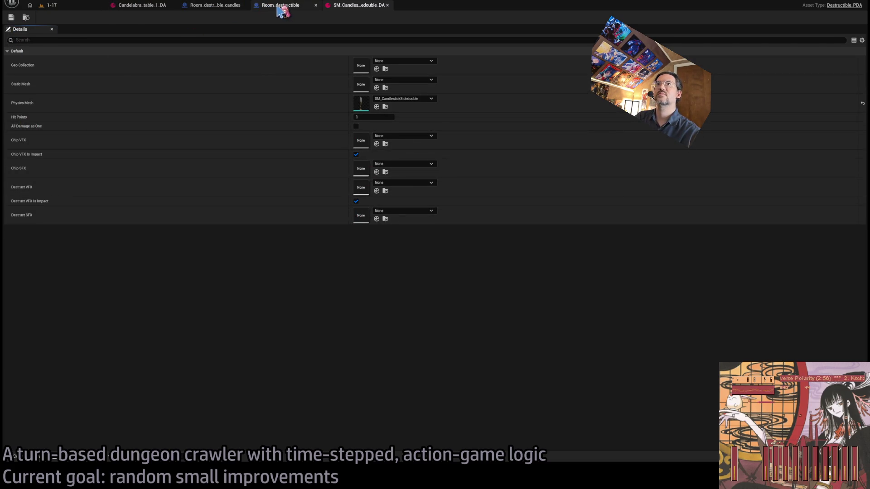
pyautogui.click(51, 6)
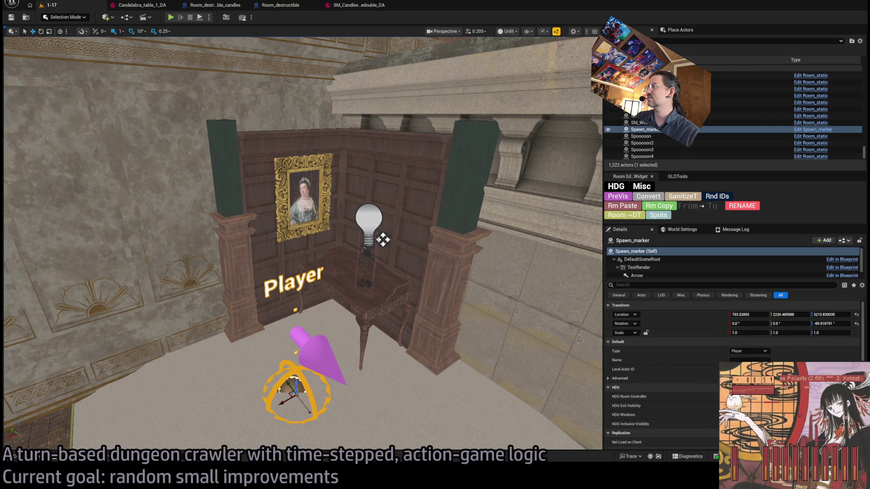
# Frame the candelabra on the desk and raise its candle light above the candles.
pyautogui.click(368, 252)
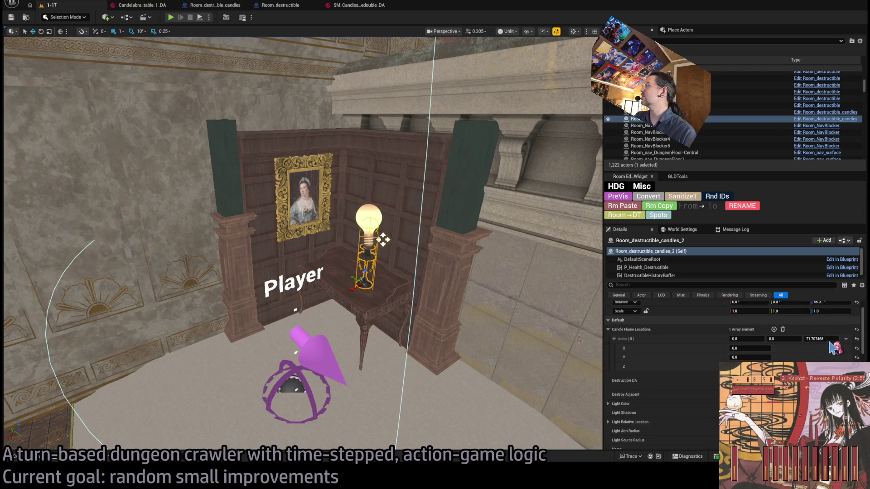
pyautogui.press('f')
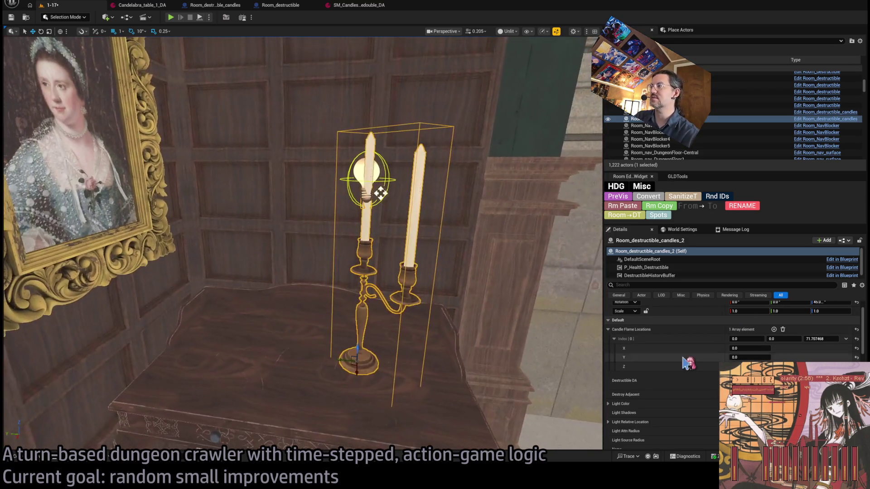
pyautogui.scroll(-2, 697, 383)
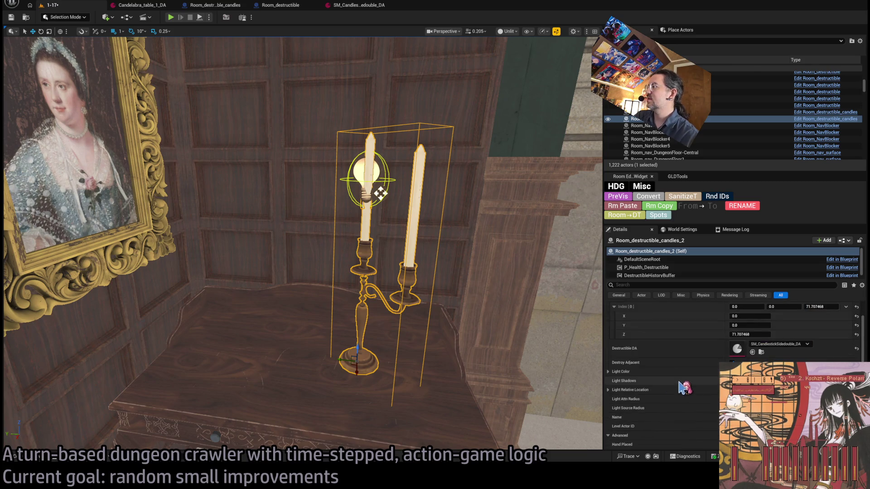
pyautogui.moveTo(381, 194); pyautogui.dragTo(386, 88)
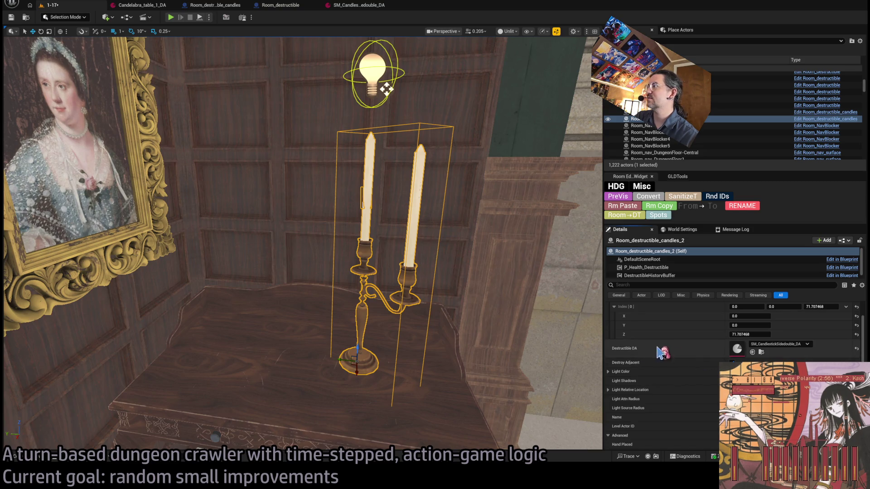
# Rotate the candelabra about its base and add a second Candle Flame Locations entry.
pyautogui.press('f')
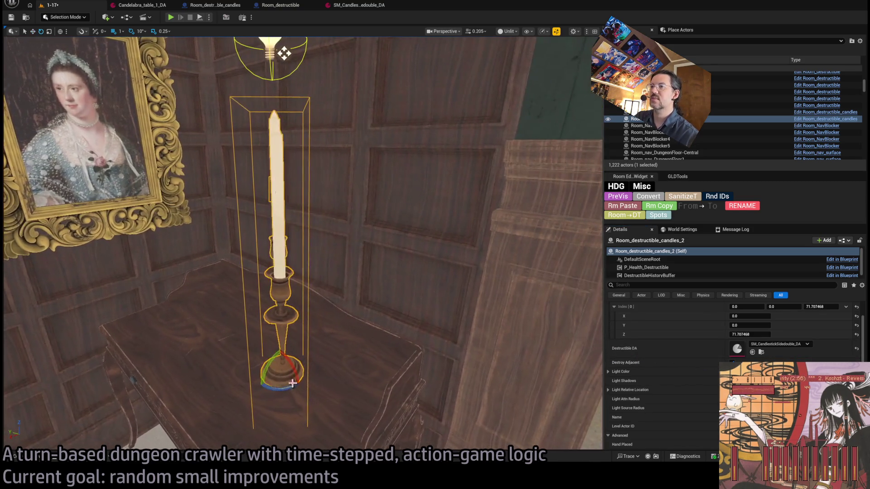
pyautogui.moveTo(285, 53); pyautogui.dragTo(284, 53)
pyautogui.moveTo(288, 387); pyautogui.dragTo(288, 387)
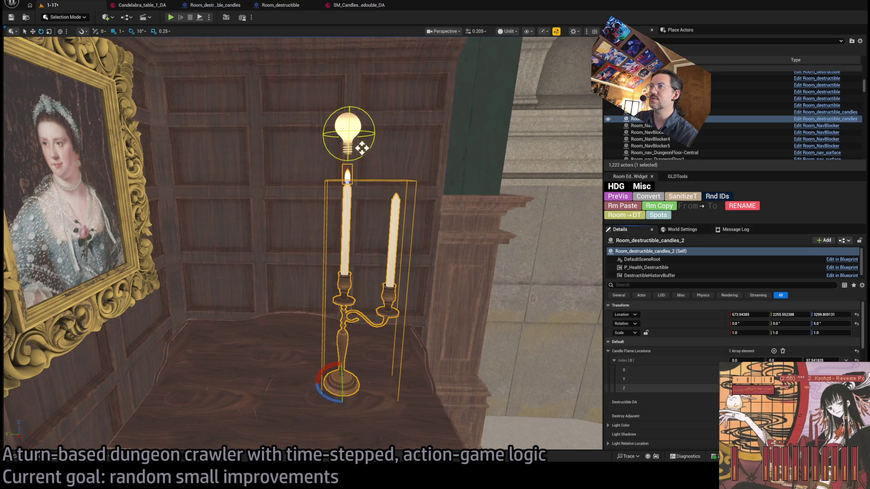
pyautogui.click(774, 351)
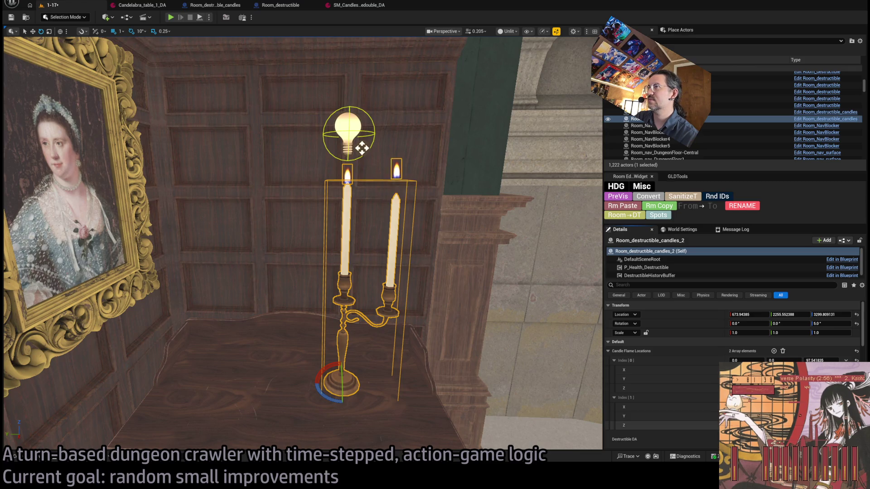
# Orbit around the candelabra to check both candle flames, then start a play test.
pyautogui.moveTo(362, 148)
pyautogui.mouseDown()
pyautogui.moveTo(390, 158)
pyautogui.moveTo(500, 341)
pyautogui.mouseUp()
pyautogui.moveTo(352, 154)
pyautogui.mouseDown()
pyautogui.moveTo(349, 136)
pyautogui.moveTo(362, 168)
pyautogui.moveTo(453, 131)
pyautogui.moveTo(403, 150)
pyautogui.mouseUp()
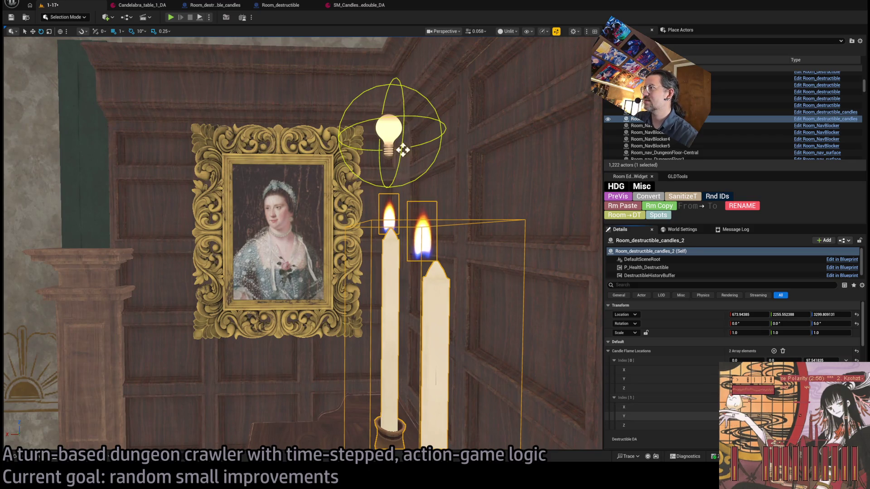
pyautogui.moveTo(403, 150)
pyautogui.mouseDown()
pyautogui.moveTo(421, 136)
pyautogui.moveTo(426, 102)
pyautogui.mouseUp()
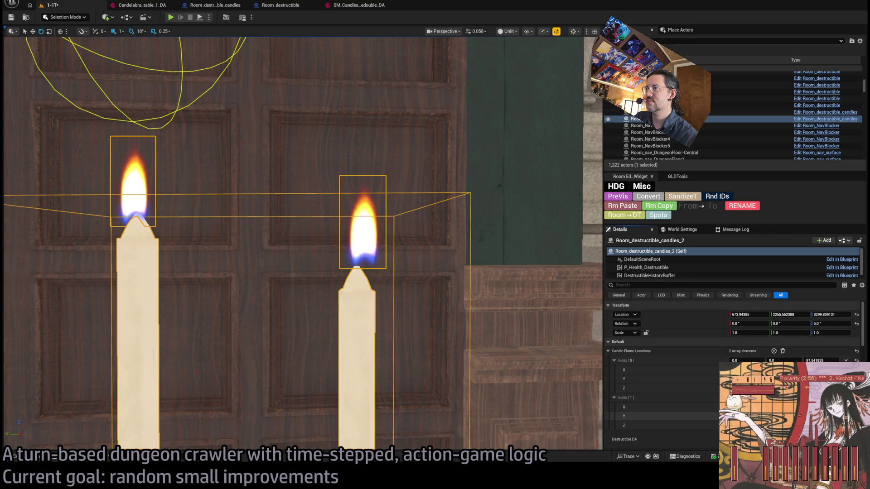
pyautogui.scroll(-5, 309, 120)
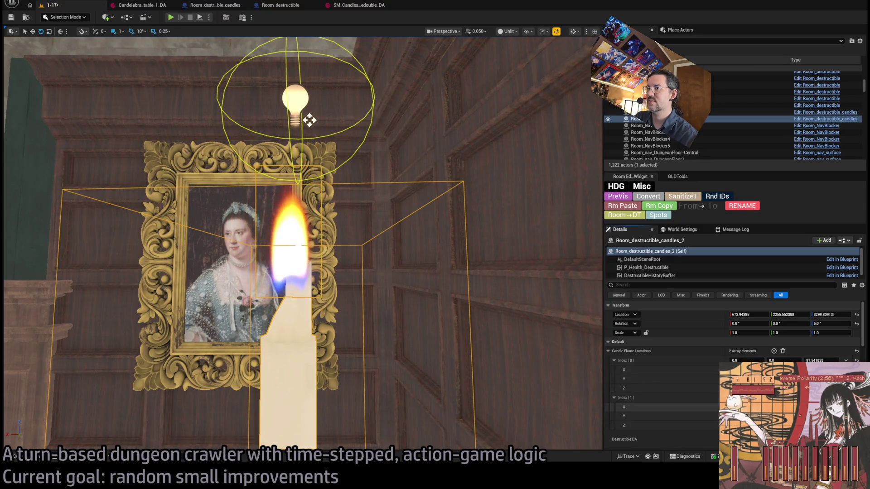
pyautogui.moveTo(310, 120)
pyautogui.mouseDown()
pyautogui.moveTo(254, 107)
pyautogui.moveTo(287, 169)
pyautogui.moveTo(230, 129)
pyautogui.moveTo(167, 54)
pyautogui.moveTo(451, 340)
pyautogui.mouseUp()
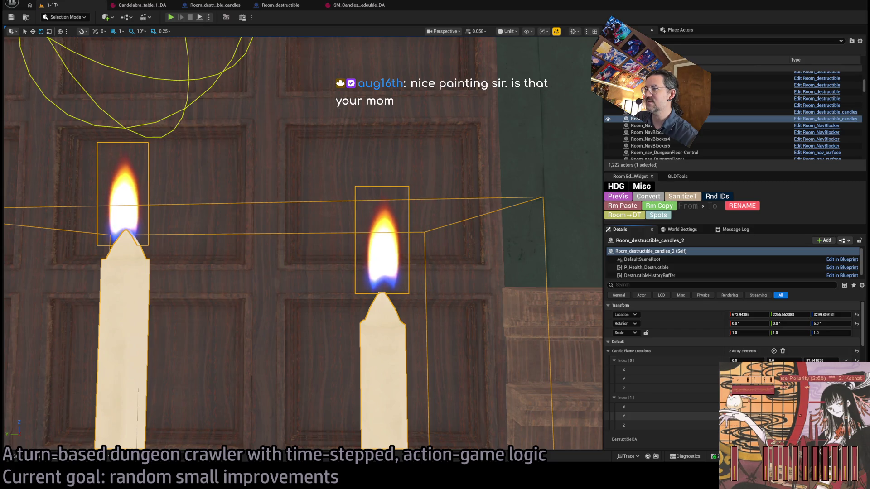
pyautogui.moveTo(299, 245); pyautogui.dragTo(358, 218)
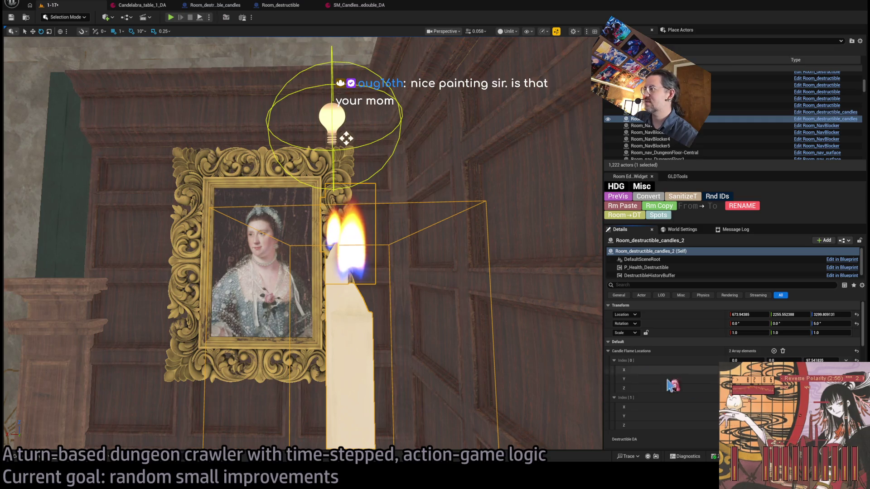
pyautogui.moveTo(346, 138)
pyautogui.mouseDown()
pyautogui.moveTo(481, 136)
pyautogui.moveTo(398, 77)
pyautogui.moveTo(407, 57)
pyautogui.mouseUp()
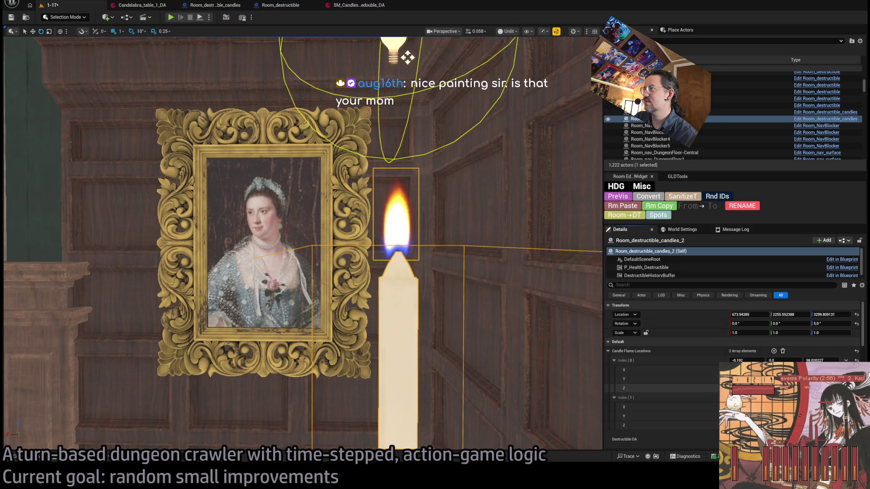
pyautogui.moveTo(445, 320)
pyautogui.mouseDown()
pyautogui.moveTo(445, 363)
pyautogui.moveTo(444, 320)
pyautogui.mouseUp()
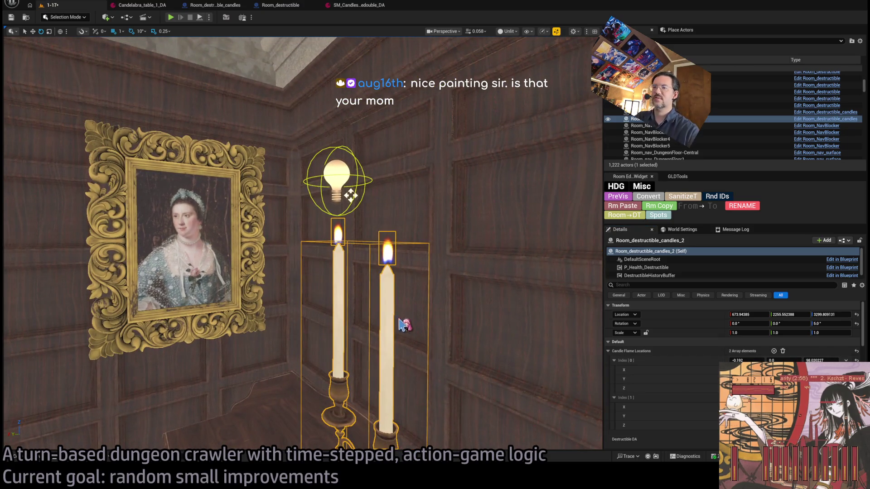
pyautogui.moveTo(181, 166); pyautogui.dragTo(191, 193)
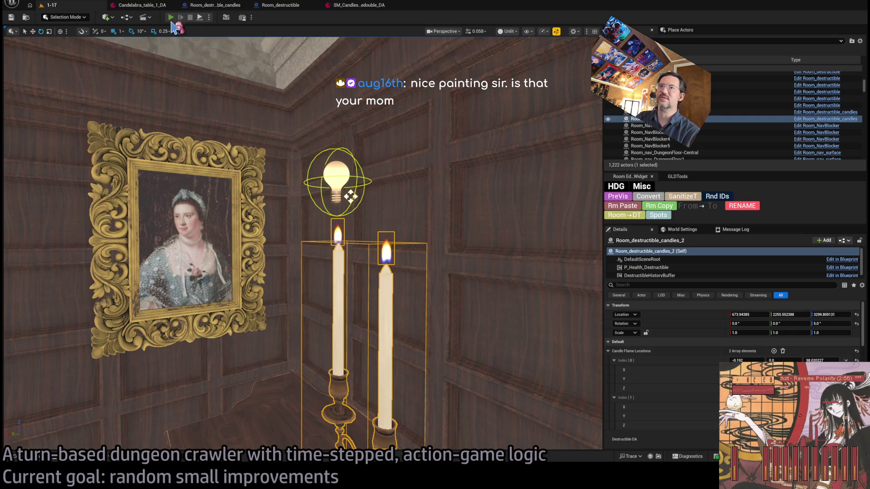
pyautogui.hotkey('alt', 'p')
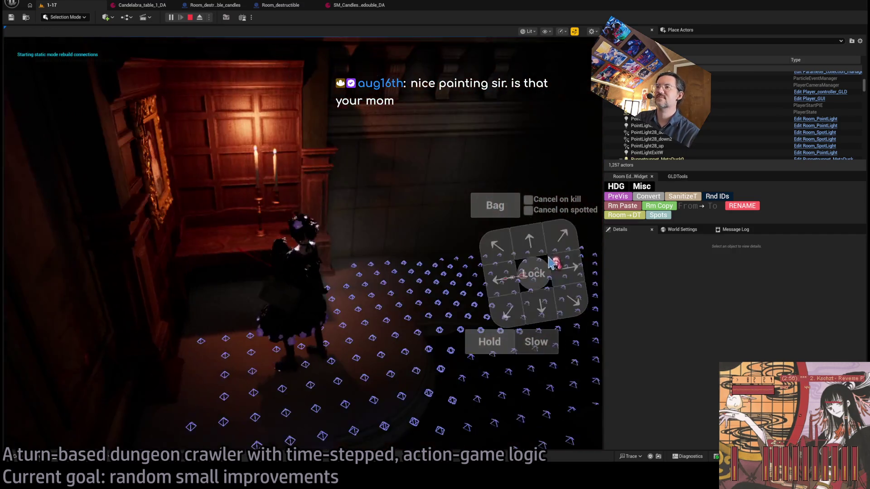
pyautogui.click(531, 241)
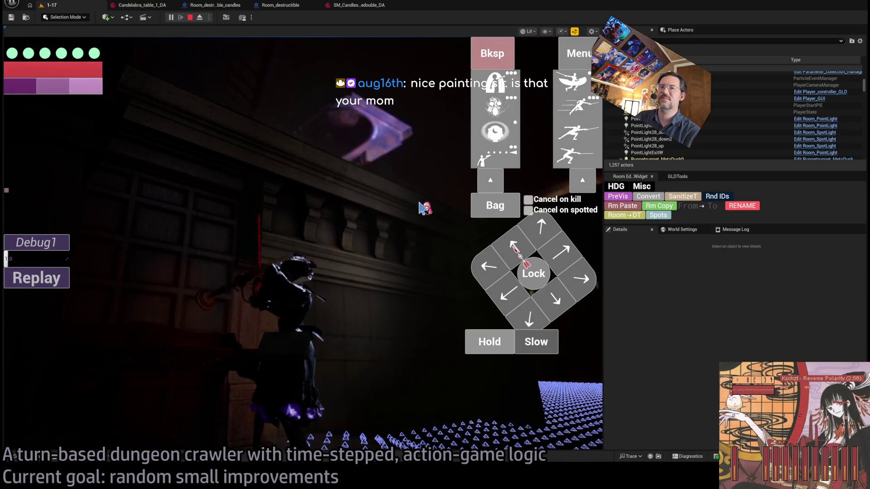
pyautogui.press('Escape')
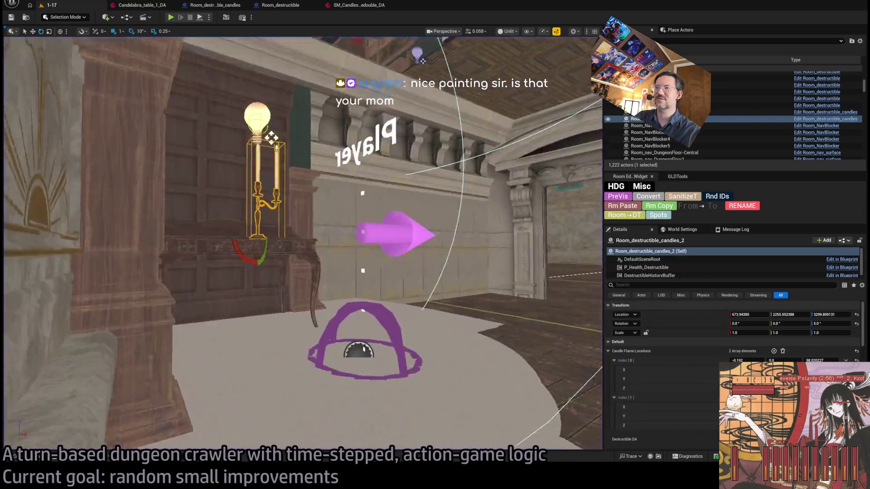
pyautogui.press('f')
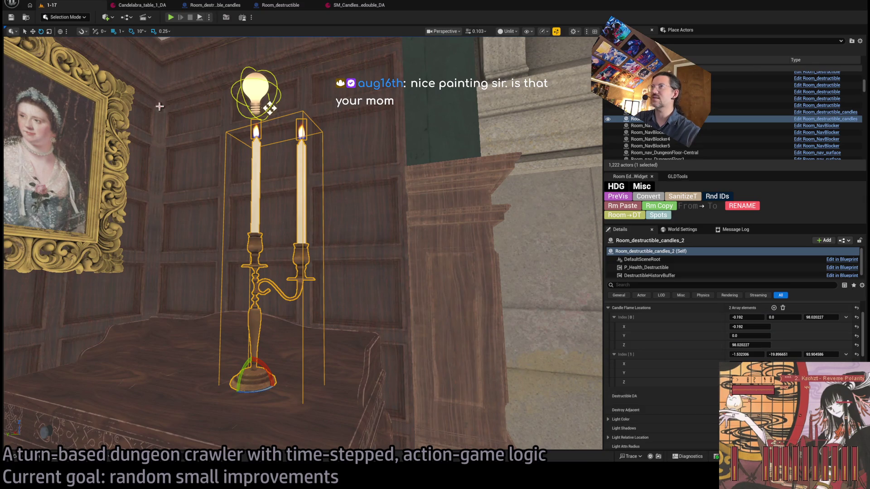
pyautogui.hotkey('ctrl', 'space')
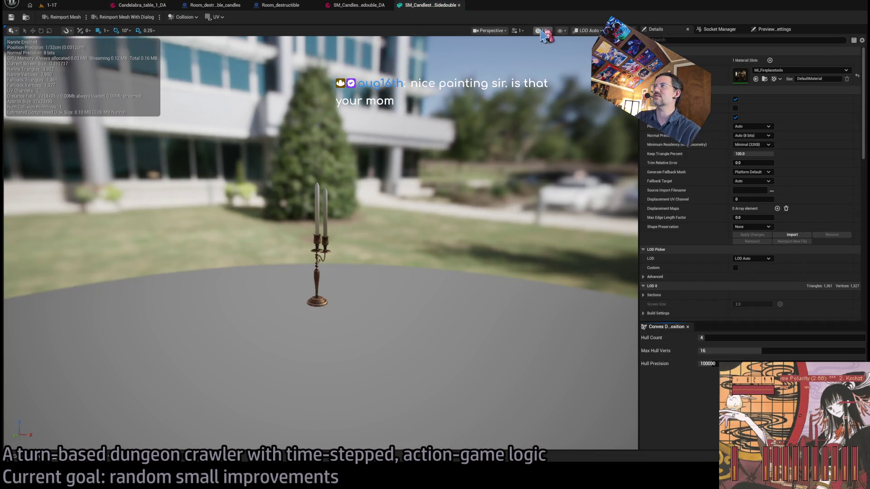
pyautogui.moveTo(411, 199)
pyautogui.mouseDown()
pyautogui.moveTo(376, 161)
pyautogui.moveTo(414, 181)
pyautogui.moveTo(413, 170)
pyautogui.moveTo(413, 188)
pyautogui.mouseUp()
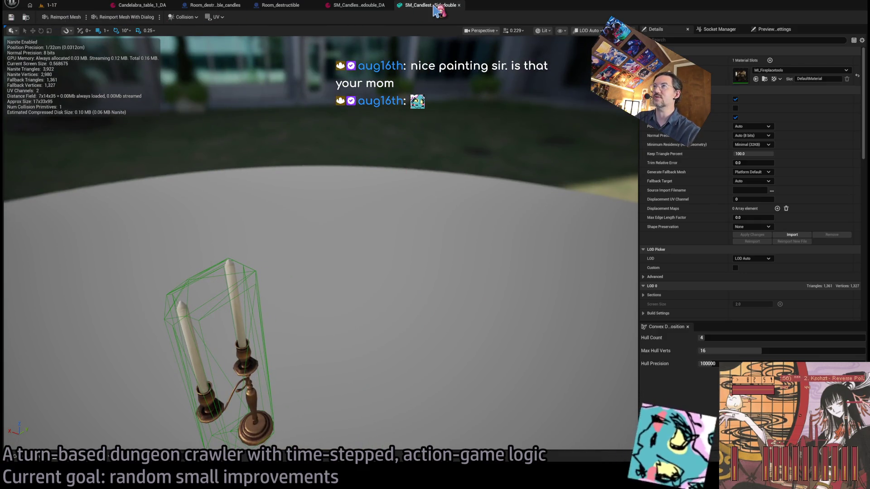
pyautogui.click(459, 5)
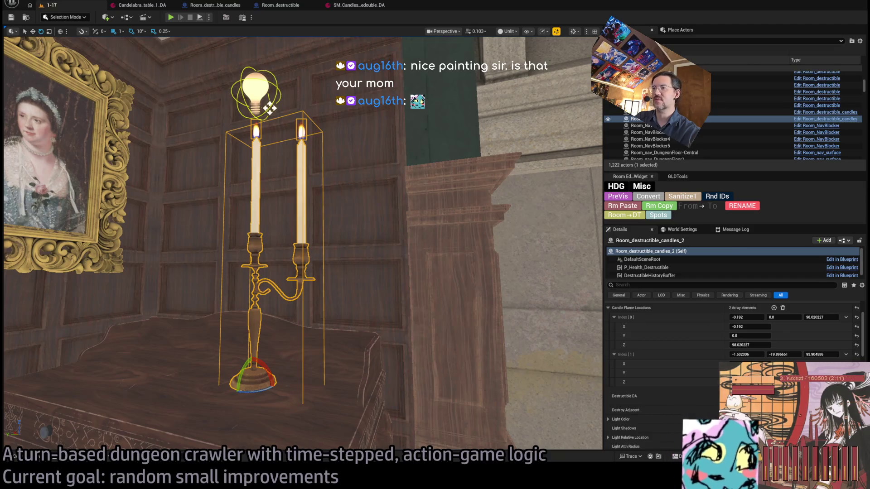
pyautogui.hotkey('ctrl', 'z')
# Open SM_WoodenStudyTable, show its collision, and remove the existing collision.
pyautogui.doubleClick(736, 319)
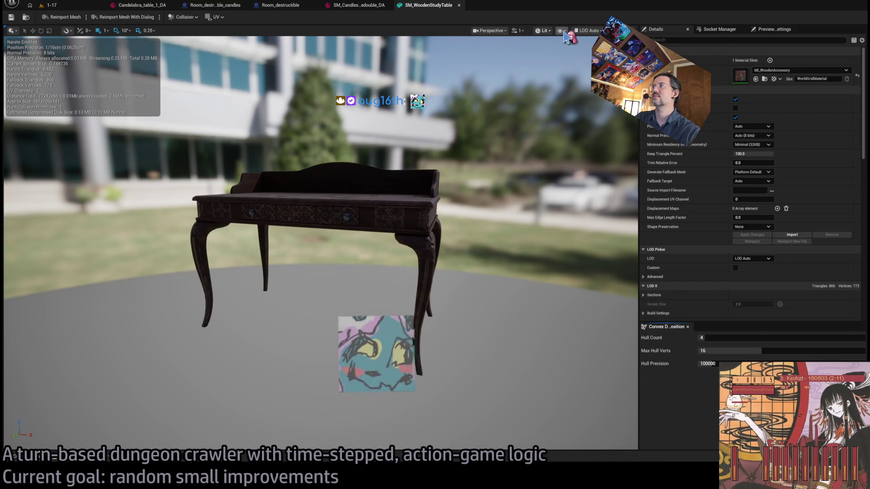
pyautogui.hotkey('alt', 'c')
pyautogui.press('Delete')
pyautogui.write('8')
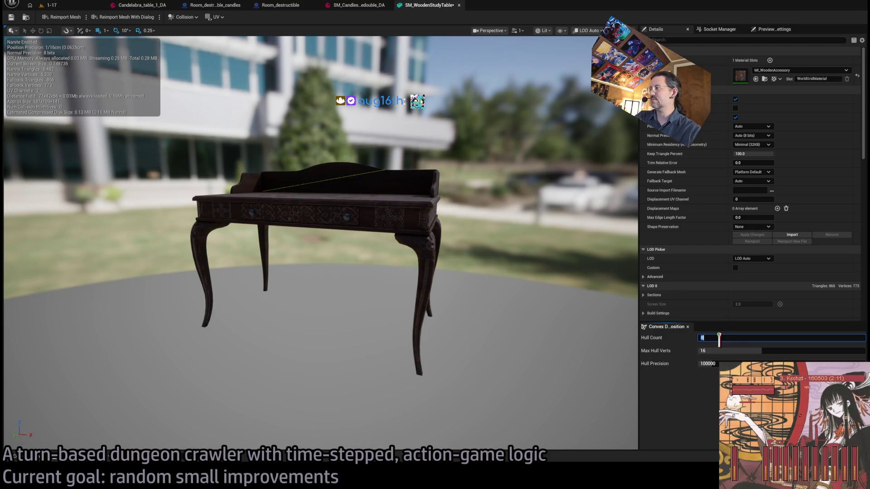
# Set Max Hull Verts to 32 and inspect the new convex hulls on the tabletop.
pyautogui.press('BackSpace')
pyautogui.press('BackSpace')
pyautogui.write('32')
pyautogui.press('Return')
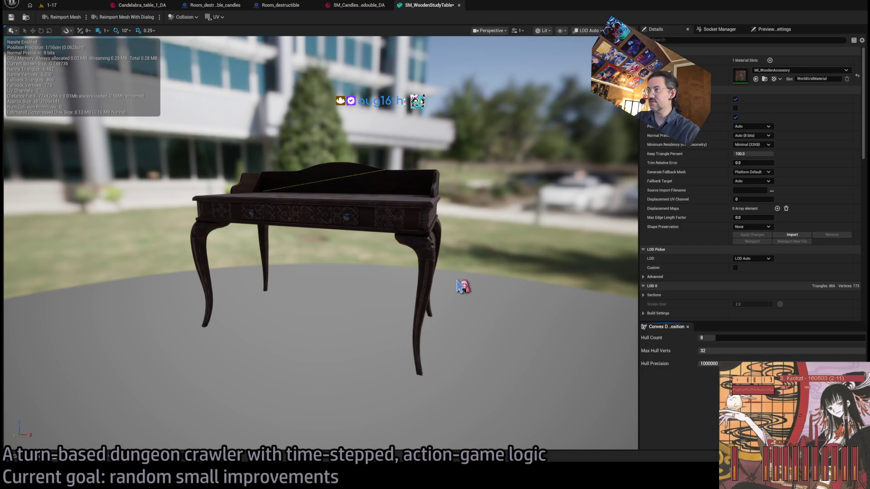
pyautogui.moveTo(493, 269)
pyautogui.mouseDown()
pyautogui.moveTo(449, 271)
pyautogui.moveTo(480, 254)
pyautogui.moveTo(472, 236)
pyautogui.moveTo(489, 267)
pyautogui.mouseUp()
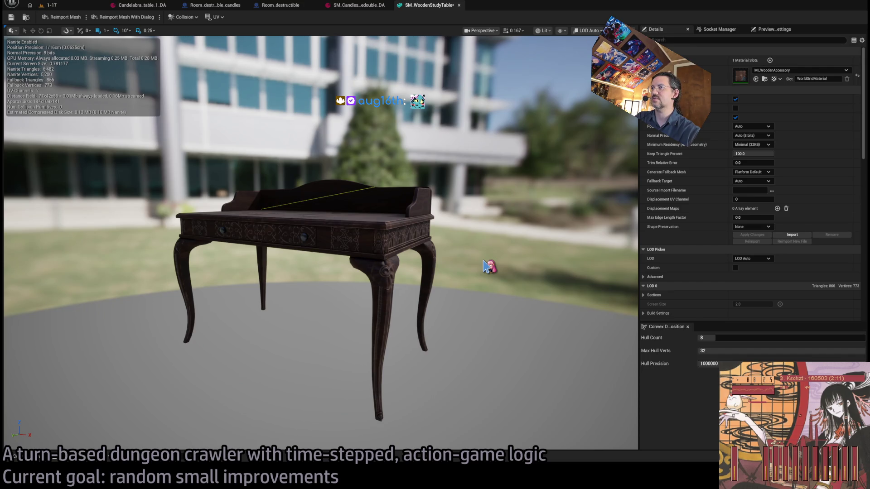
pyautogui.moveTo(506, 270)
pyautogui.mouseDown()
pyautogui.moveTo(474, 271)
pyautogui.moveTo(196, 126)
pyautogui.moveTo(327, 213)
pyautogui.moveTo(272, 159)
pyautogui.moveTo(450, 239)
pyautogui.mouseUp()
pyautogui.click(724, 340)
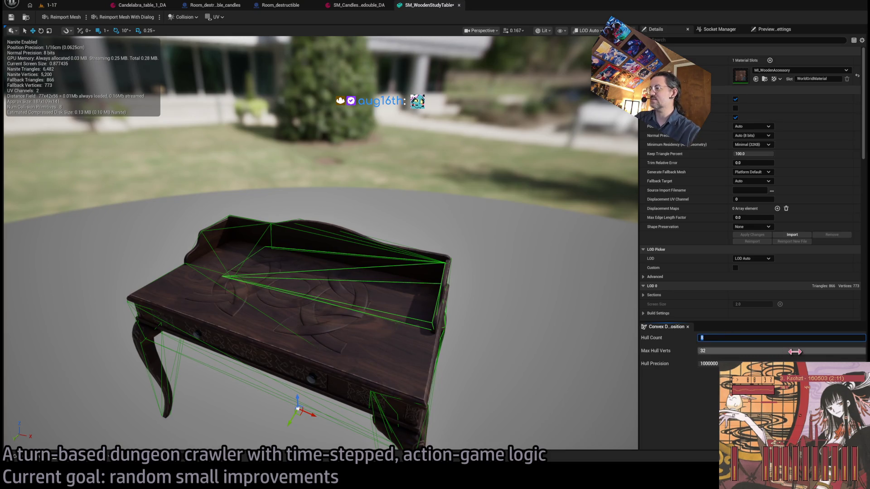
pyautogui.write('16')
# Rebuild the study table collision with 16 hulls, inspect it, and close the mesh editor.
pyautogui.press('Return')
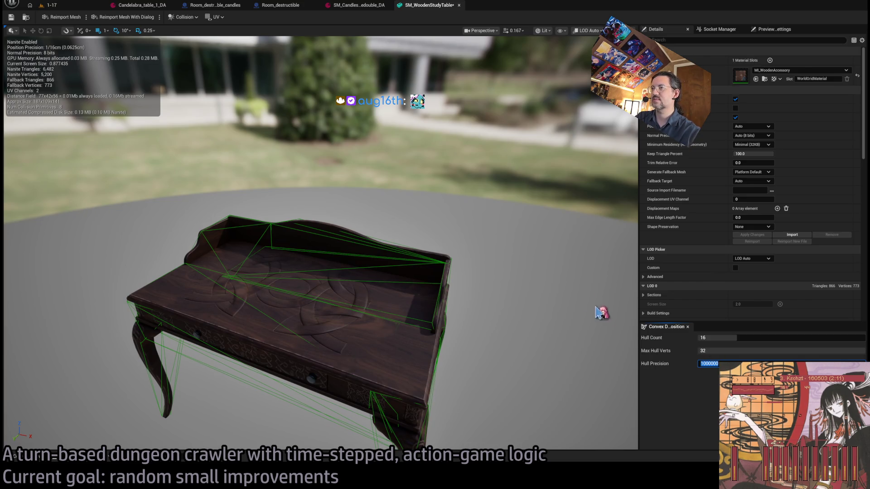
pyautogui.hotkey('ctrl', 'z')
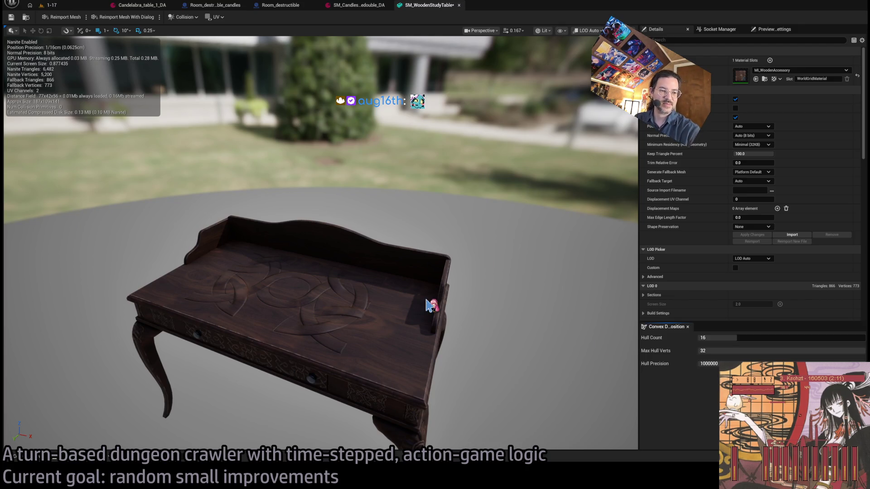
pyautogui.moveTo(489, 293); pyautogui.dragTo(387, 279)
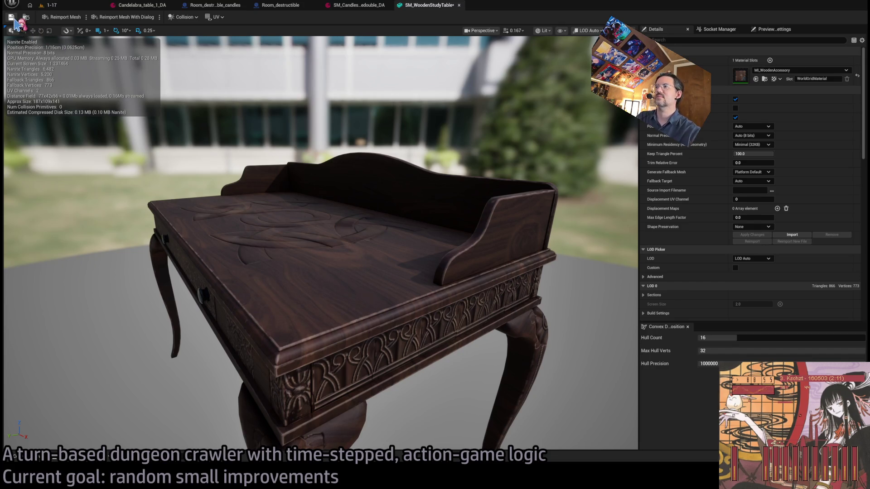
pyautogui.moveTo(88, 75); pyautogui.dragTo(59, 75)
pyautogui.press('f')
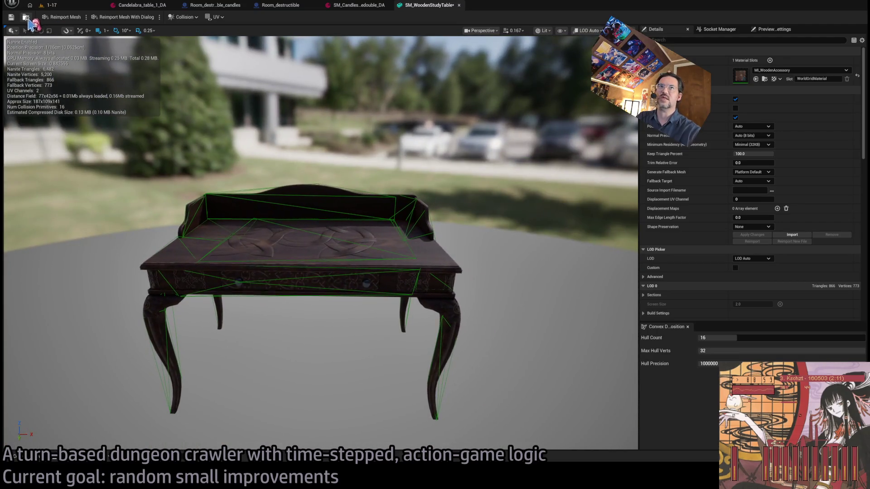
pyautogui.middleClick(423, 7)
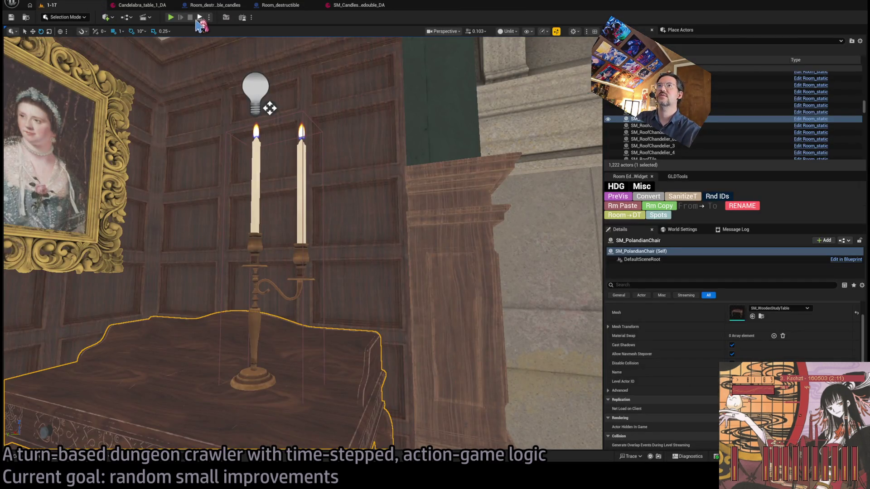
pyautogui.hotkey('alt', 'p')
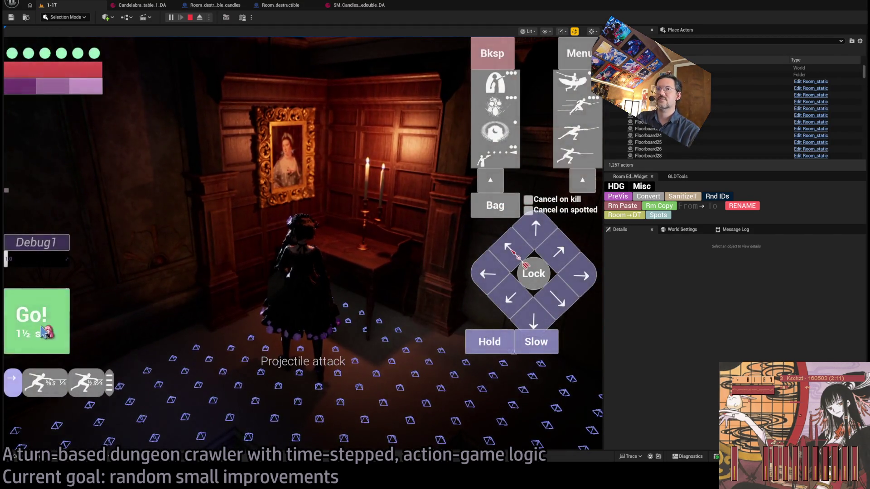
pyautogui.click(43, 332)
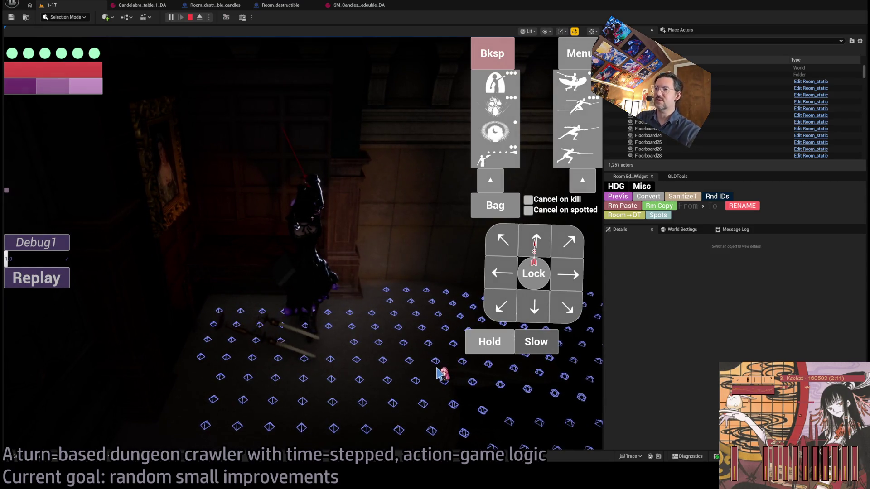
pyautogui.press('Escape')
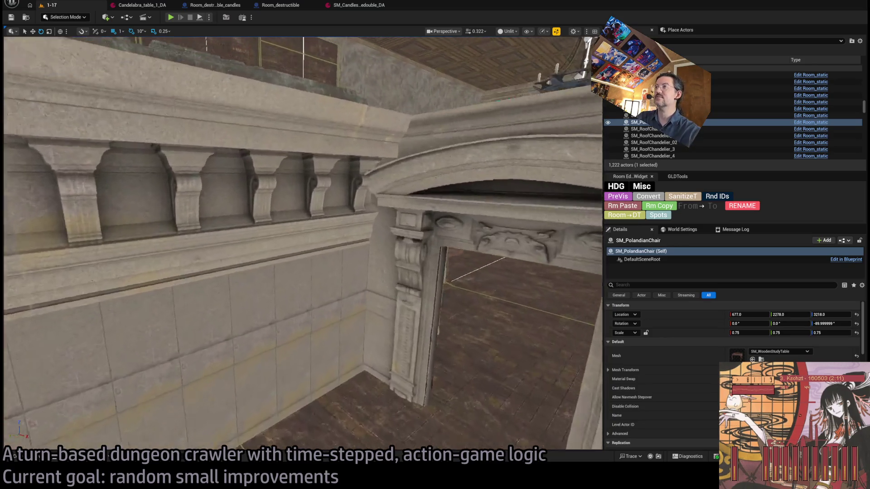
pyautogui.scroll(2, 303, 244)
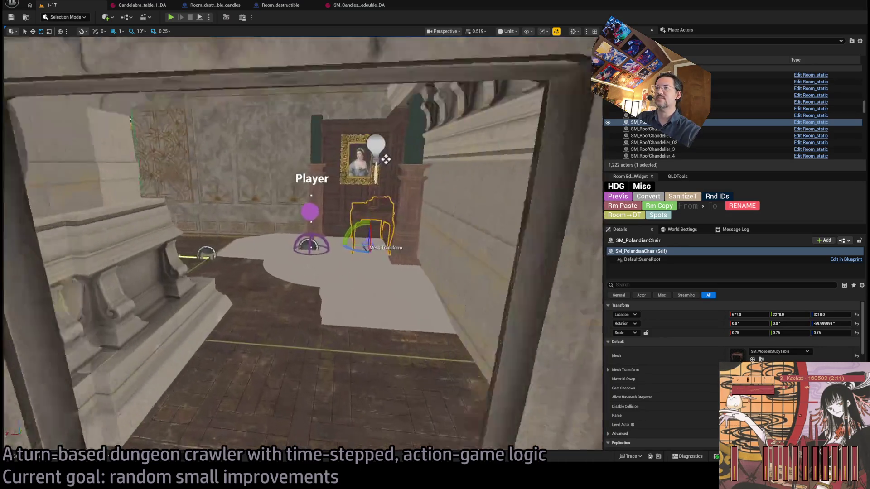
pyautogui.press('w')
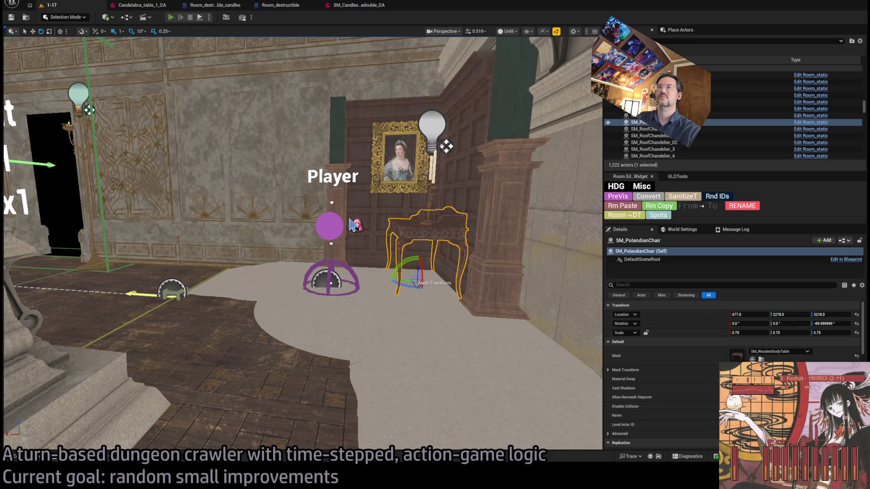
pyautogui.hotkey('alt', 'p')
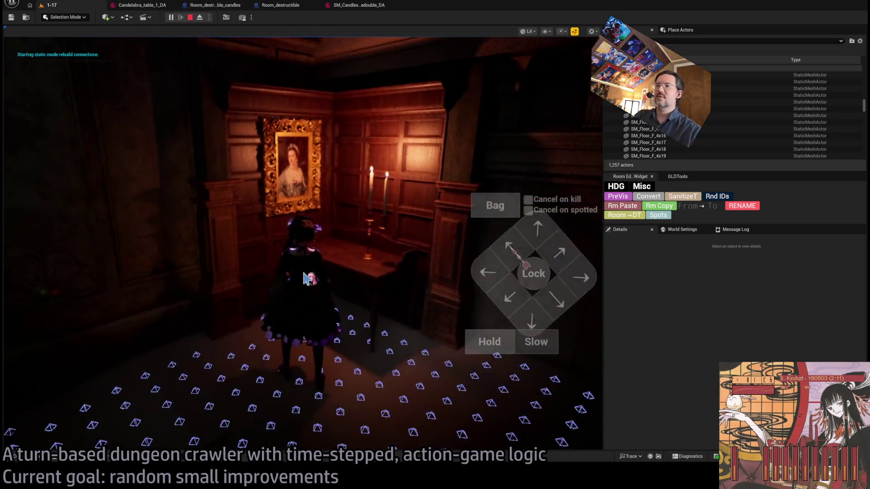
pyautogui.click(308, 278)
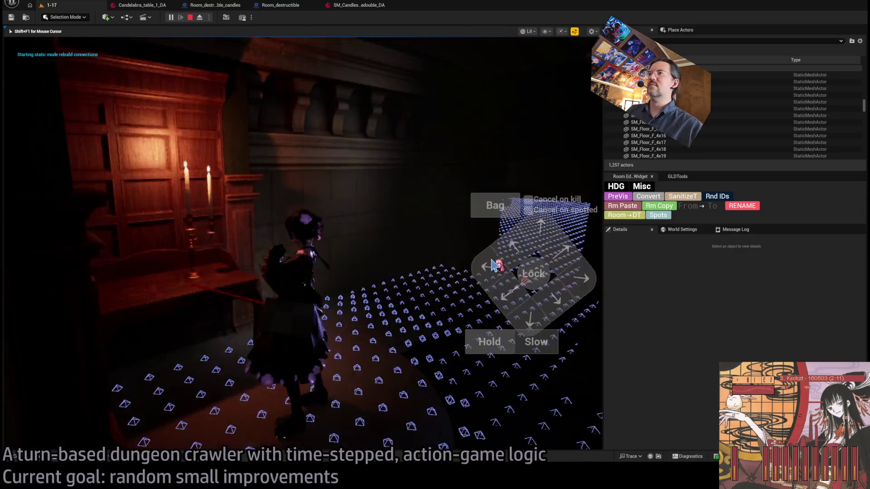
pyautogui.press('Escape')
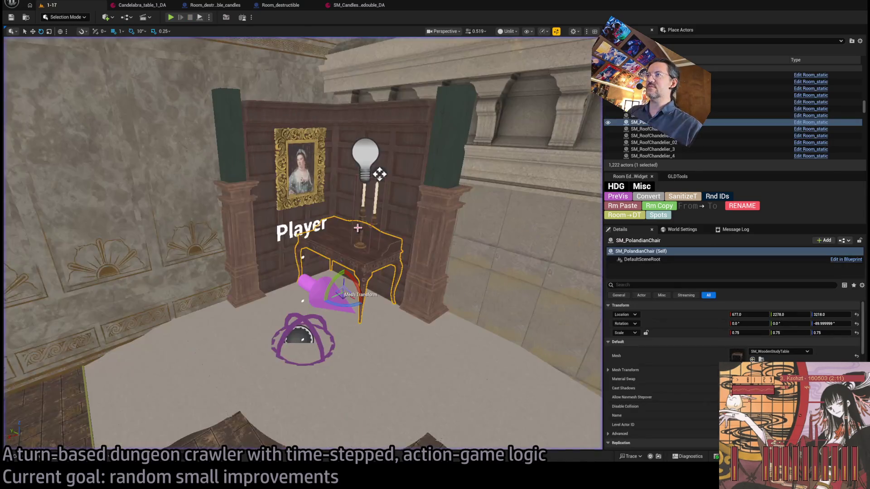
pyautogui.click(380, 173)
pyautogui.press('f')
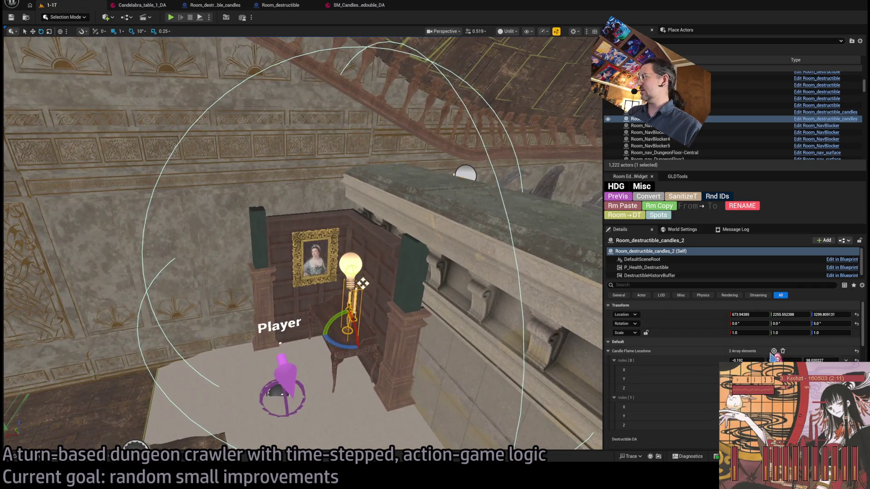
pyautogui.scroll(-4, 686, 365)
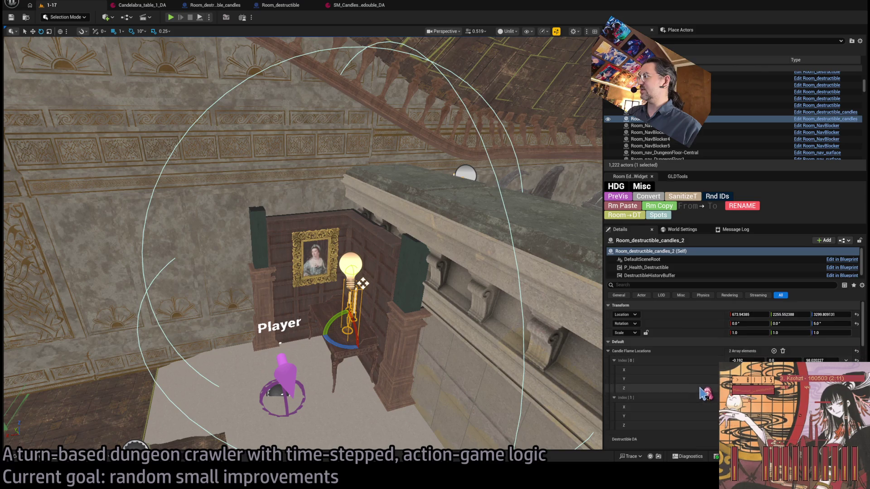
pyautogui.scroll(-2, 707, 391)
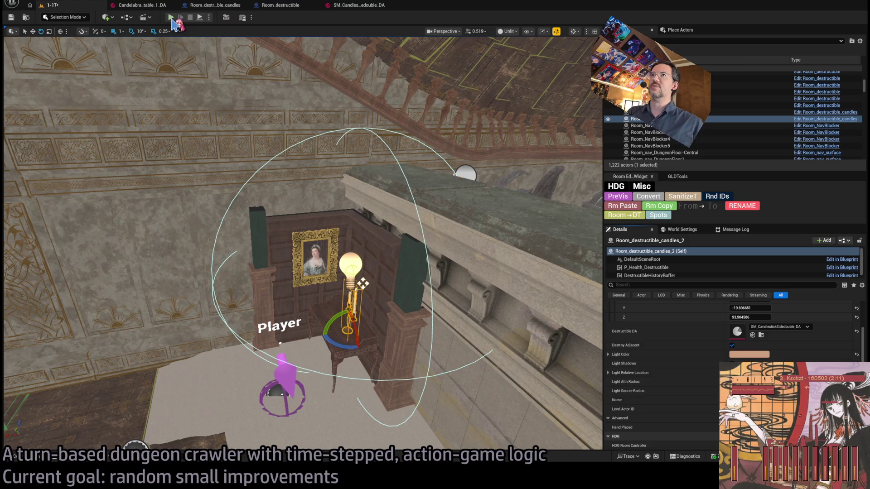
pyautogui.click(172, 20)
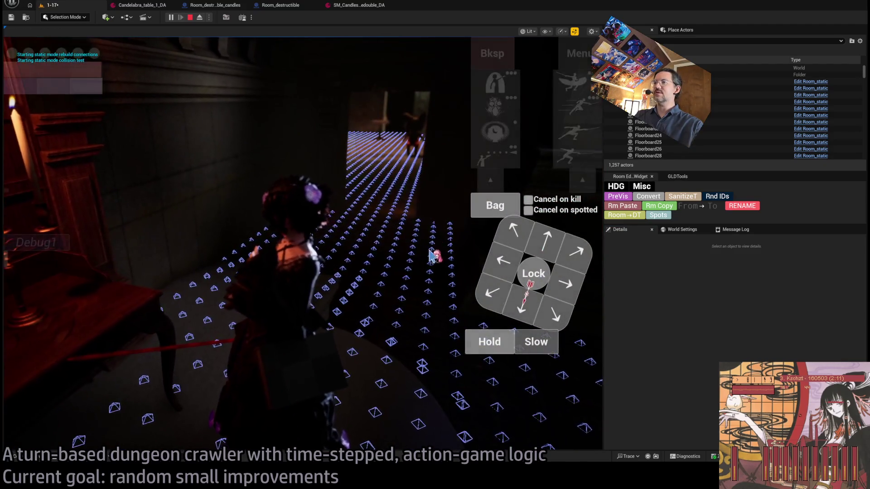
pyautogui.press('Escape')
pyautogui.click(381, 262)
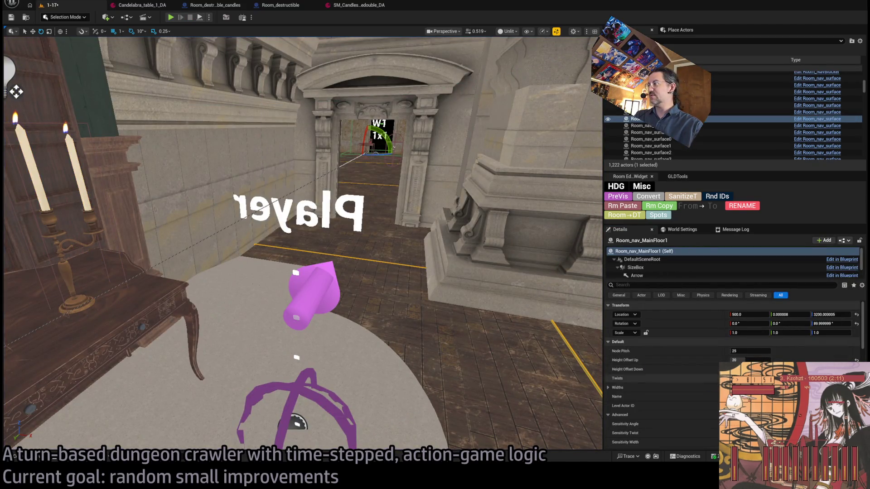
pyautogui.scroll(-3, 732, 372)
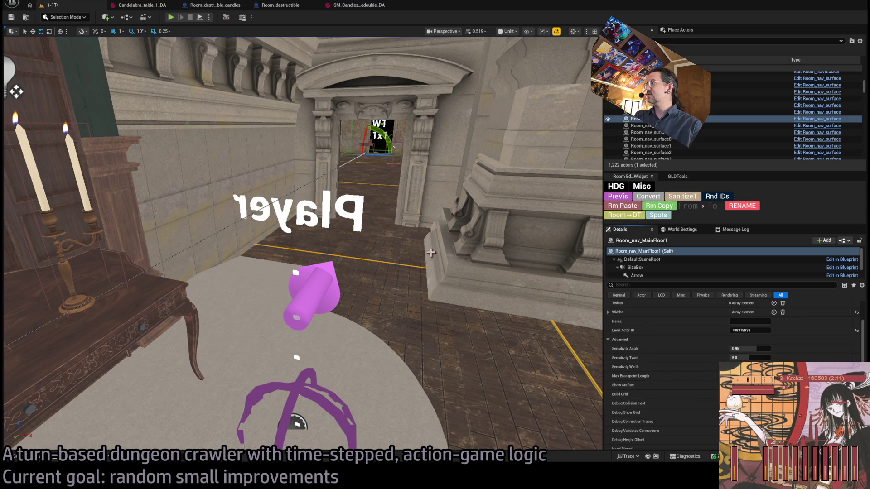
pyautogui.moveTo(455, 301); pyautogui.dragTo(455, 301)
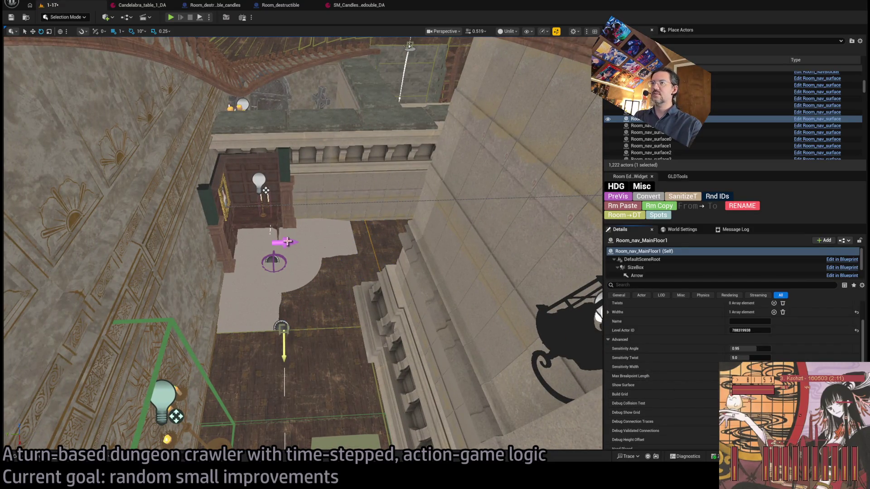
pyautogui.click(287, 241)
pyautogui.scroll(2, 290, 263)
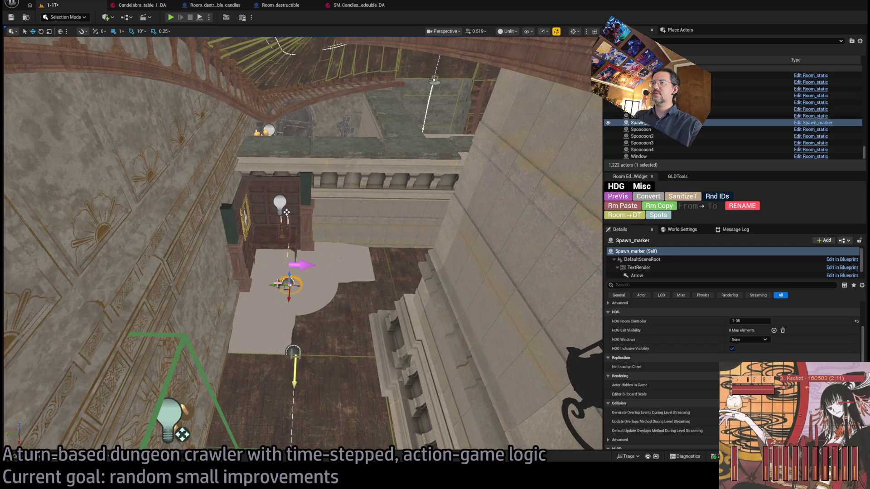
pyautogui.moveTo(569, 295); pyautogui.dragTo(569, 295)
pyautogui.moveTo(580, 195)
pyautogui.mouseDown()
pyautogui.moveTo(546, 175)
pyautogui.moveTo(417, 286)
pyautogui.moveTo(444, 289)
pyautogui.mouseUp()
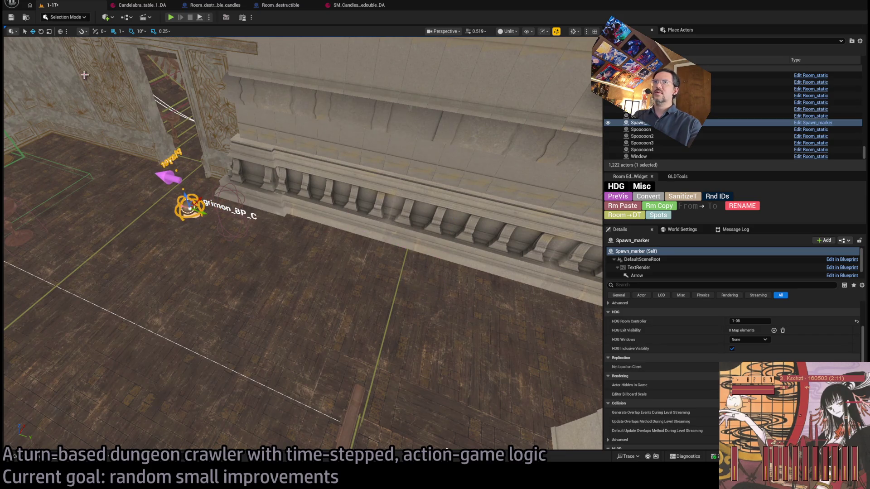
pyautogui.hotkey('alt', 'p')
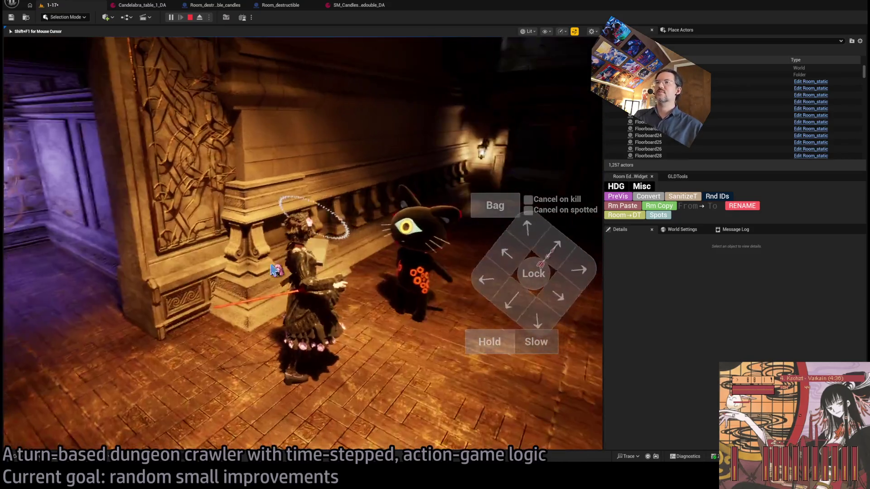
# Lock on to the cat enemy, release it, and walk the character toward the staircase.
pyautogui.click(534, 273)
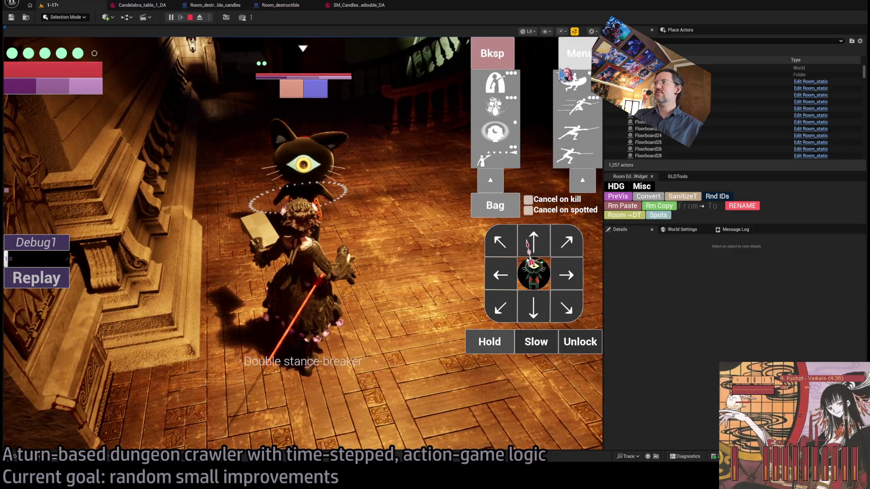
pyautogui.click(585, 345)
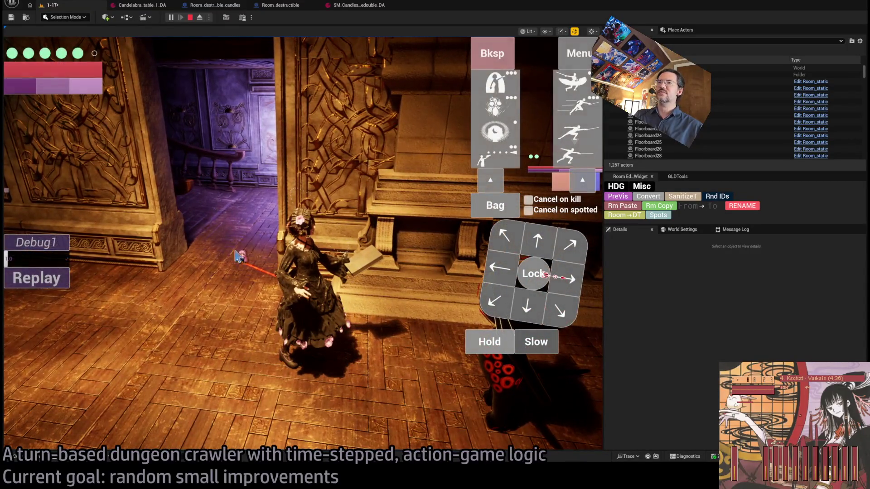
pyautogui.click(413, 295)
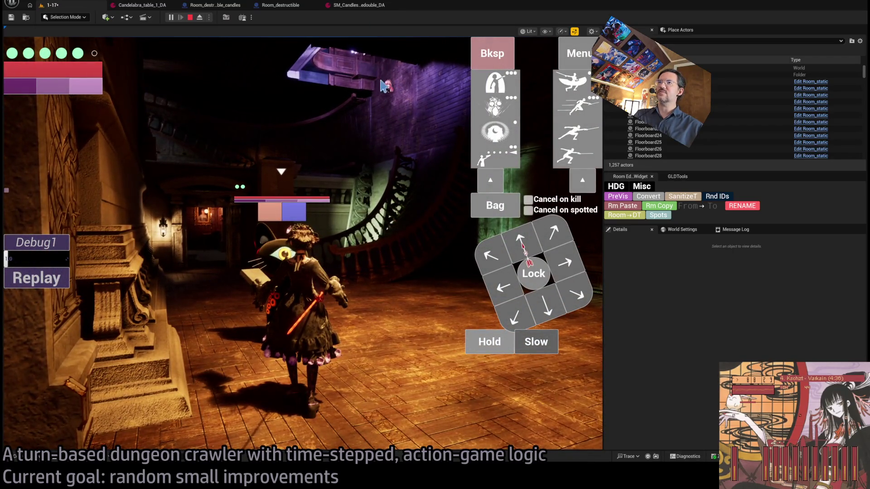
pyautogui.click(458, 307)
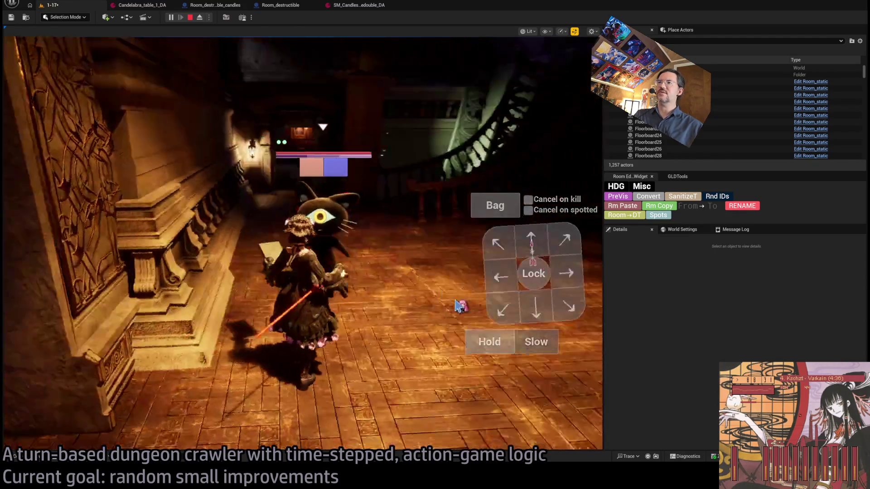
pyautogui.click(436, 92)
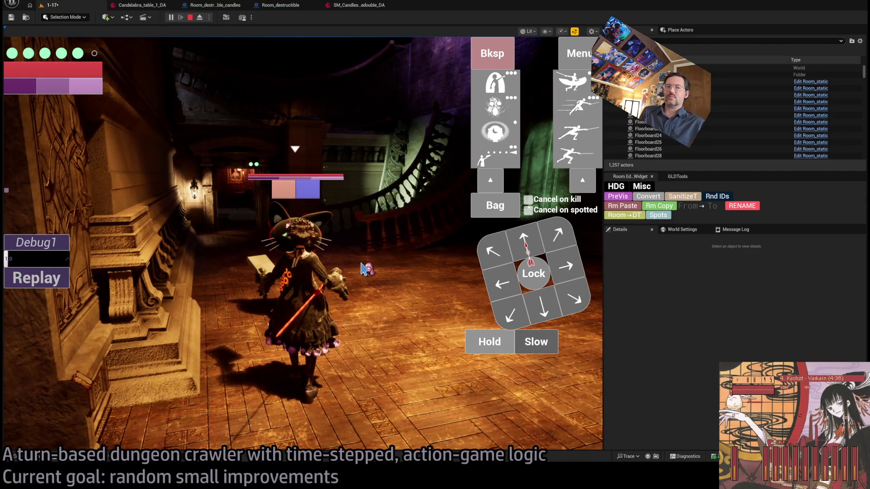
# Eject from the possessed player and stop the Play-In-Editor session.
pyautogui.click(199, 18)
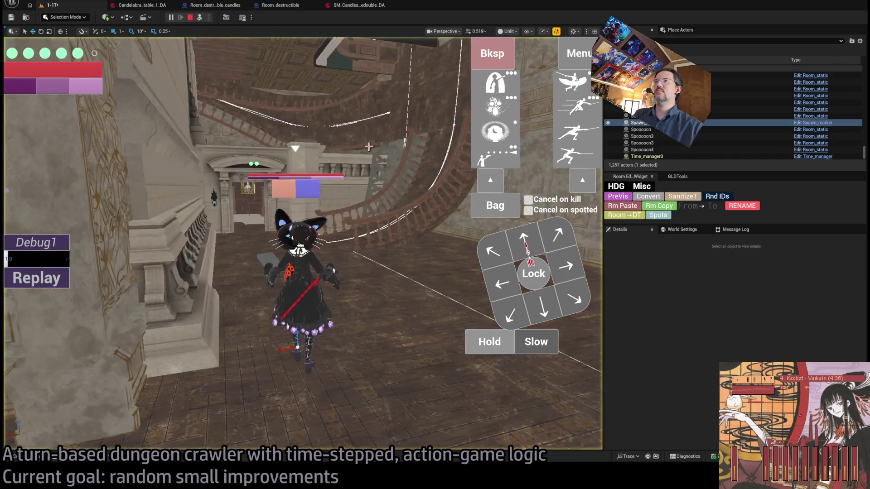
pyautogui.press('Escape')
pyautogui.press('f')
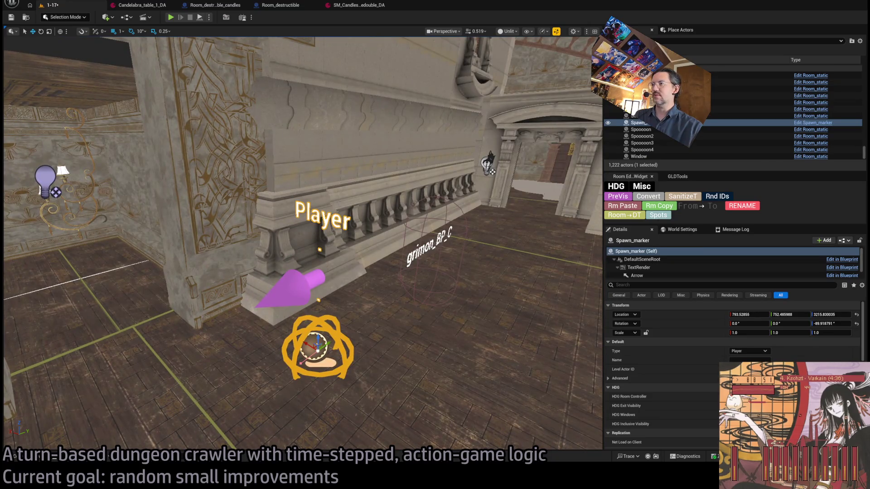
# Select grimon_BP30_dummy, start a Play-In-Editor run with Alt+P, and walk down the corridor.
pyautogui.click(433, 245)
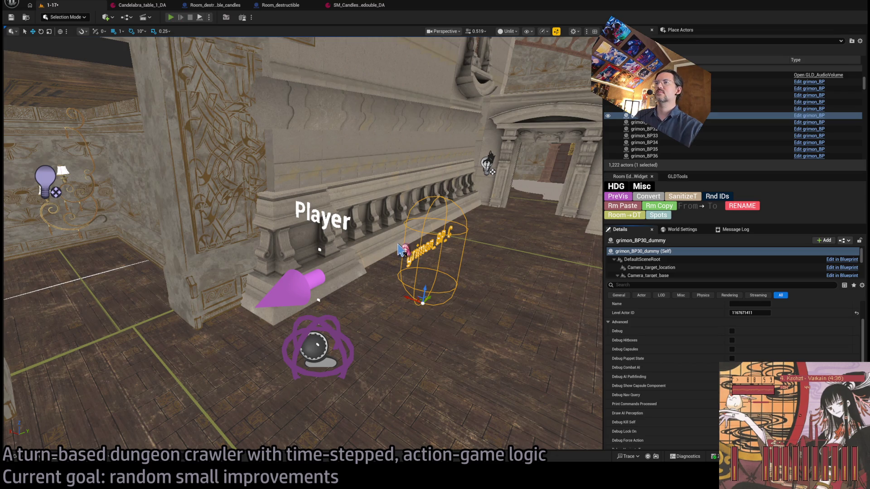
pyautogui.hotkey('alt', 'p')
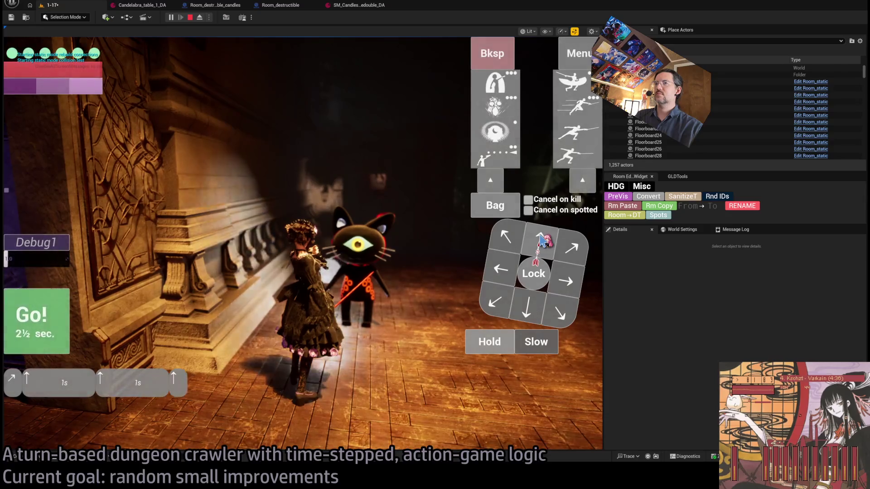
pyautogui.click(541, 240)
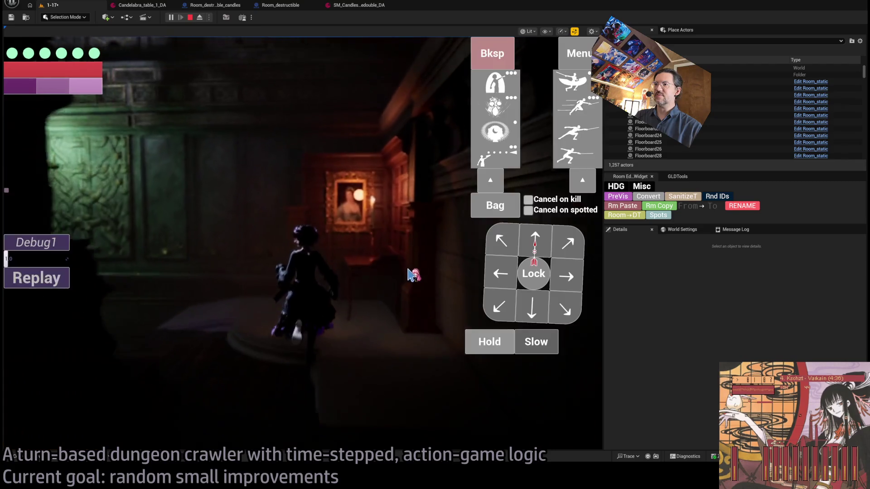
pyautogui.click(541, 238)
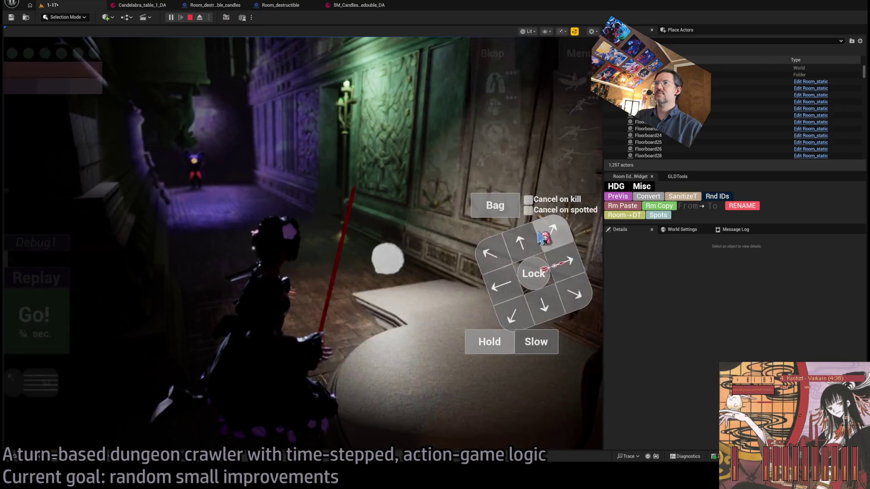
pyautogui.click(507, 237)
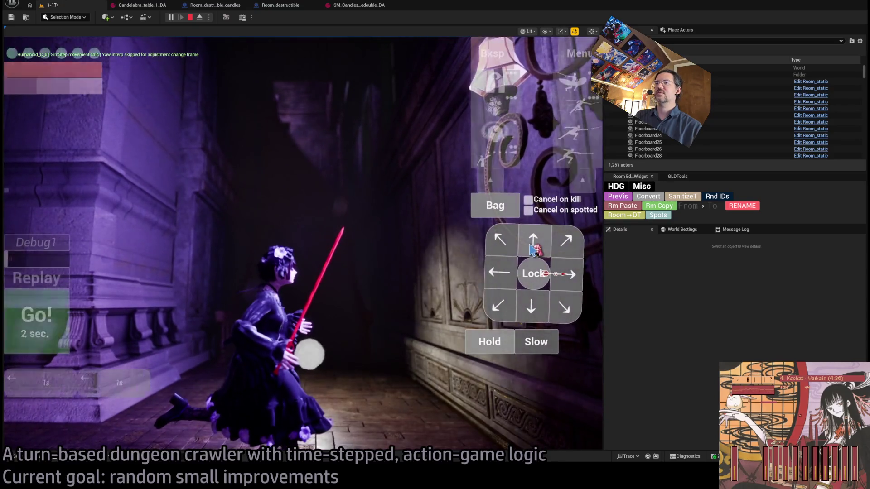
# Queue forward moves up the staircase, run them with Go, then stop the session.
pyautogui.click(533, 248)
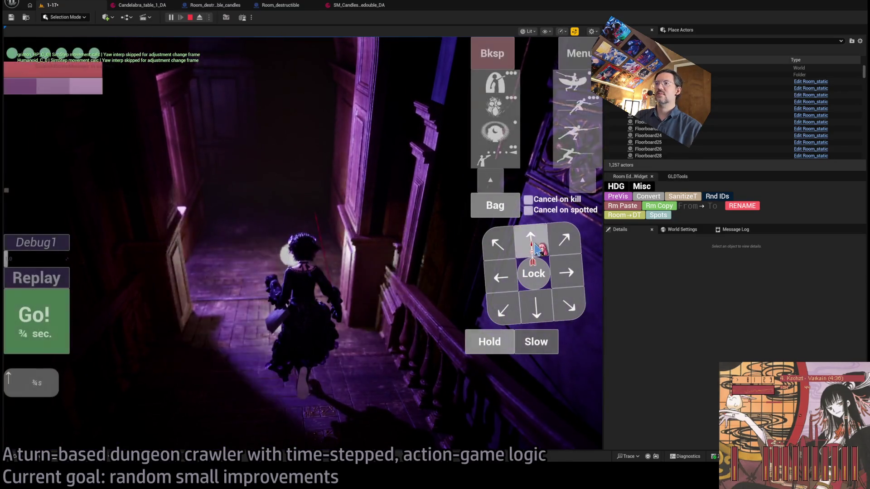
pyautogui.click(499, 281)
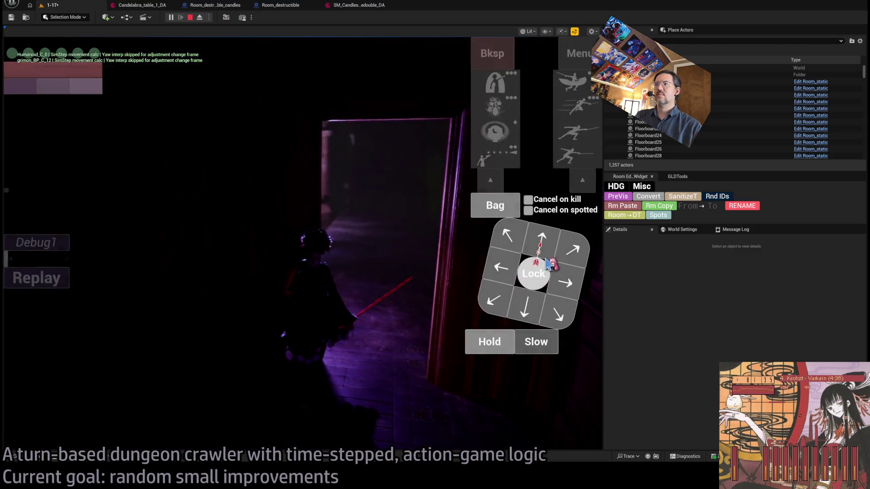
pyautogui.doubleClick(544, 248)
pyautogui.click(49, 317)
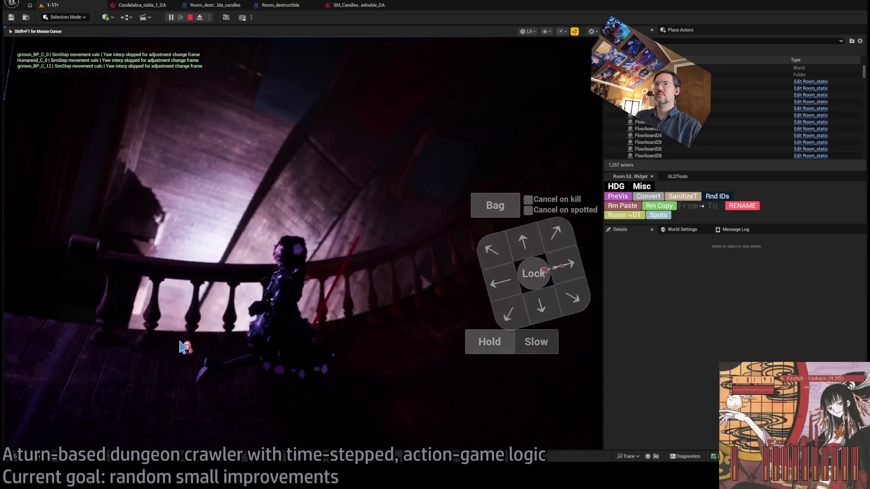
pyautogui.click(191, 18)
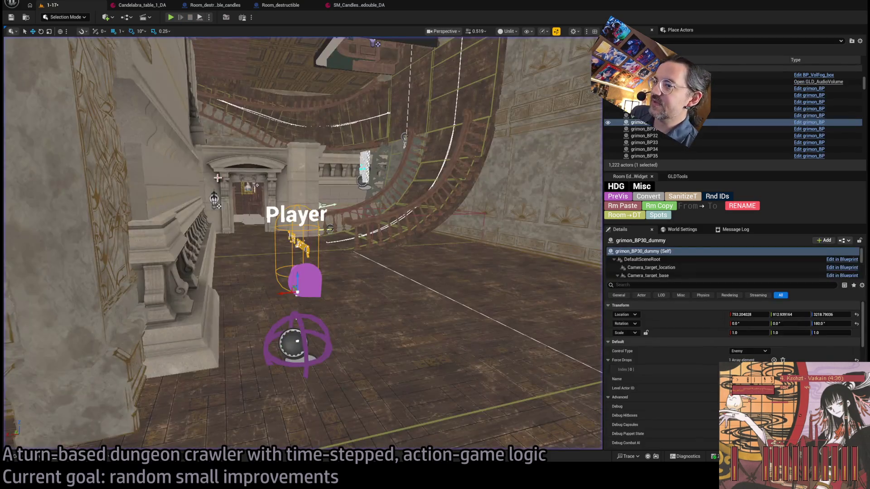
# Drag the Player spawn marker up the spiral staircase to about X 84.5, Z 3726.8, and save the level.
pyautogui.hotkey('alt', 'Tab')
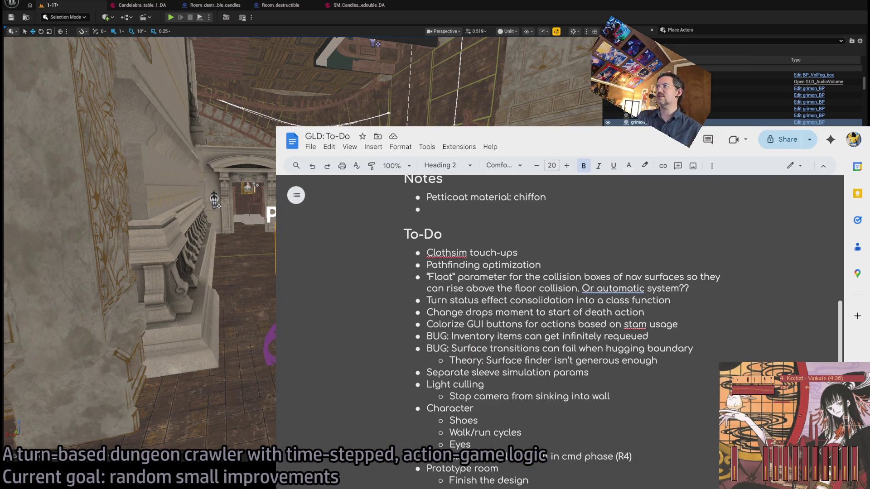
pyautogui.hotkey('alt', 'Tab')
pyautogui.click(300, 335)
pyautogui.moveTo(301, 335); pyautogui.dragTo(198, 330)
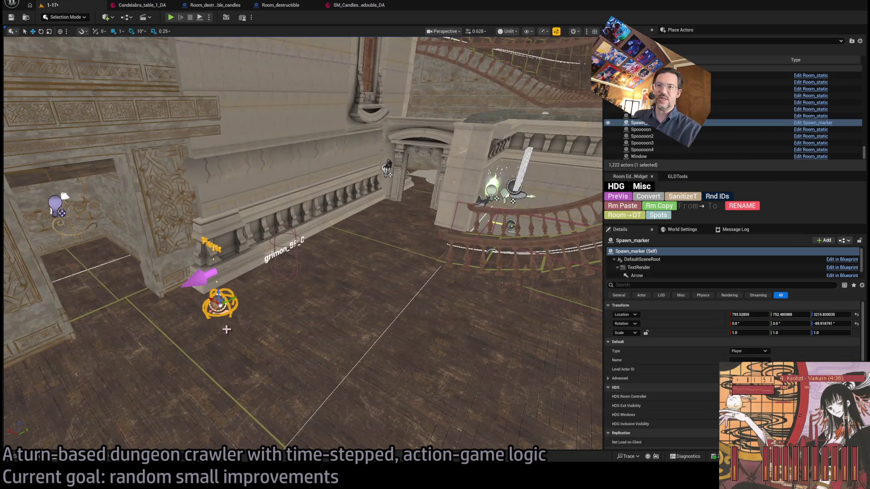
pyautogui.moveTo(220, 303)
pyautogui.mouseDown()
pyautogui.moveTo(419, 234)
pyautogui.moveTo(441, 250)
pyautogui.mouseUp()
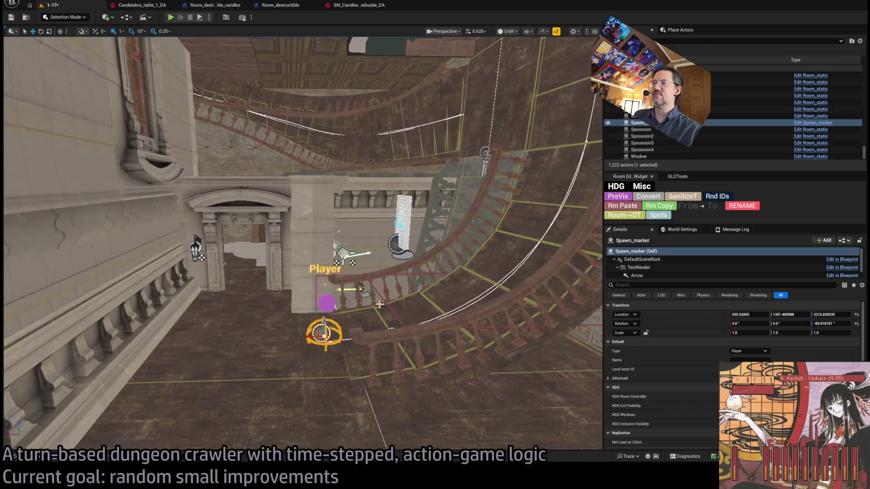
pyautogui.moveTo(321, 333)
pyautogui.mouseDown()
pyautogui.moveTo(546, 114)
pyautogui.moveTo(585, 101)
pyautogui.moveTo(356, 189)
pyautogui.moveTo(412, 176)
pyautogui.moveTo(449, 159)
pyautogui.moveTo(404, 169)
pyautogui.moveTo(267, 167)
pyautogui.moveTo(535, 182)
pyautogui.moveTo(419, 132)
pyautogui.moveTo(407, 68)
pyautogui.moveTo(385, 65)
pyautogui.mouseUp()
pyautogui.hotkey('ctrl', 's')
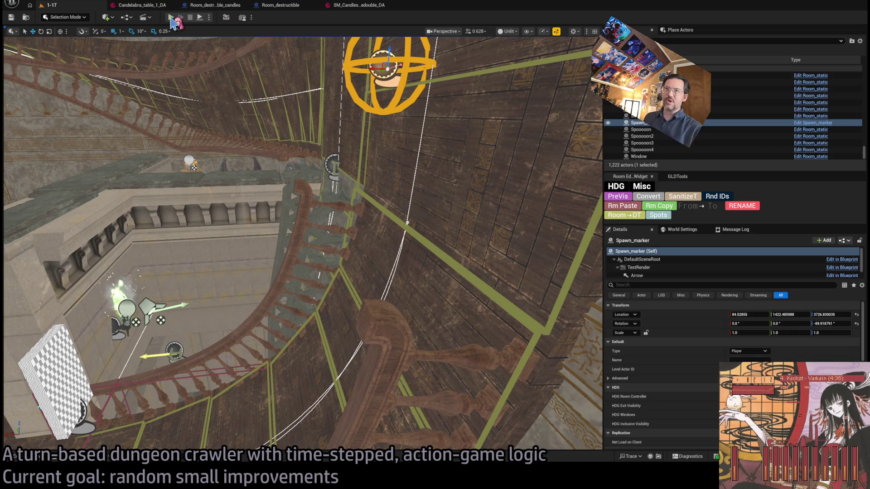
# Play from the new spawn, queue and execute two rapier attacks, then stop with Esc.
pyautogui.click(172, 21)
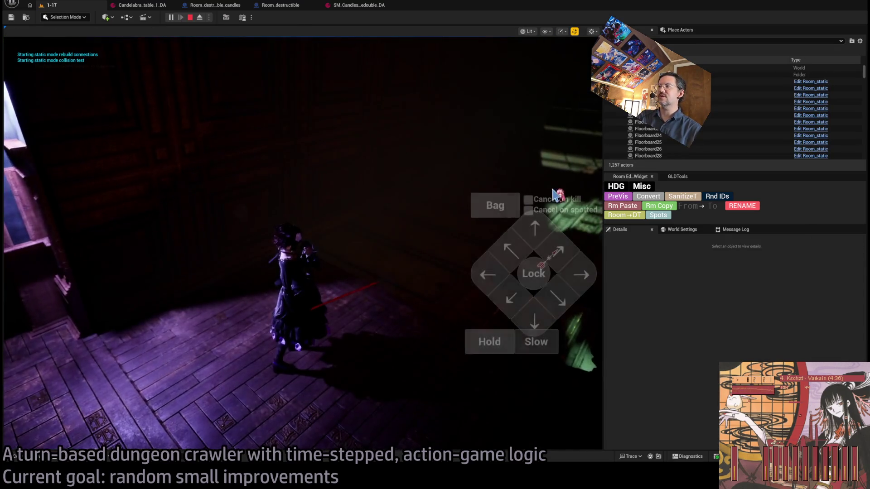
pyautogui.click(575, 158)
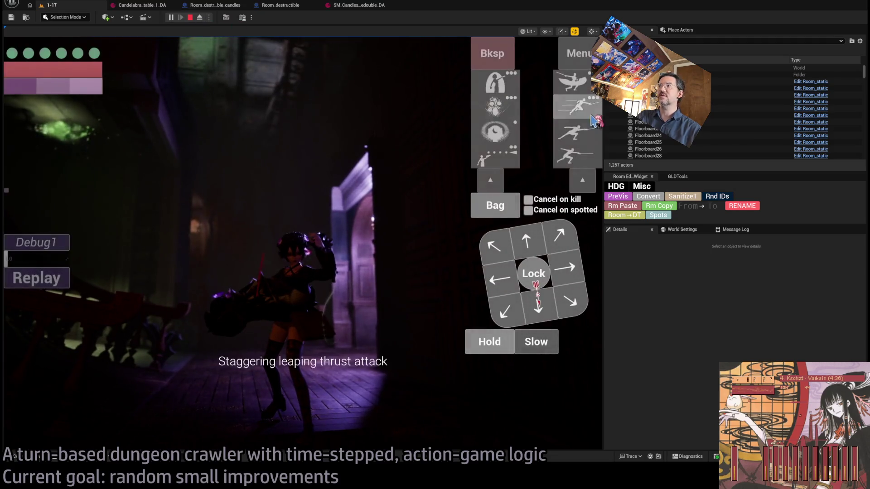
pyautogui.click(53, 319)
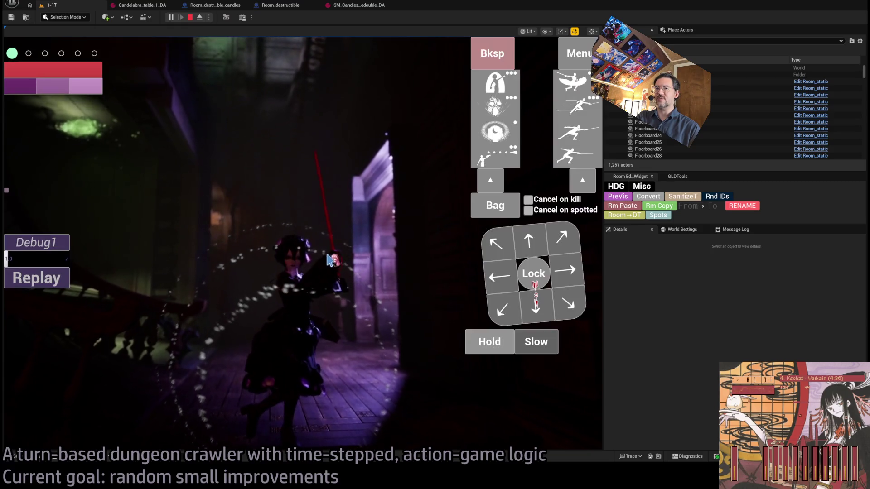
pyautogui.click(584, 111)
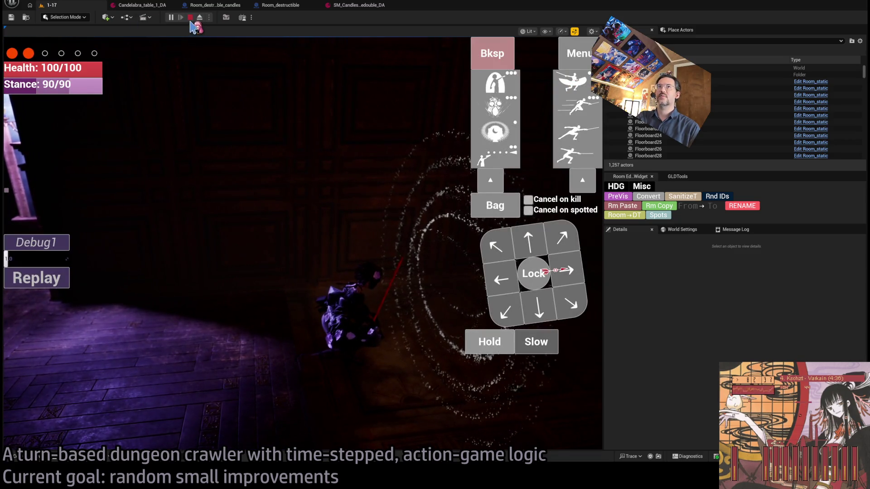
pyautogui.press('Escape')
# Replay, run the chosen attack and the visibility-boosting skill, stop, then search assets for 'ra'.
pyautogui.hotkey('alt', 'p')
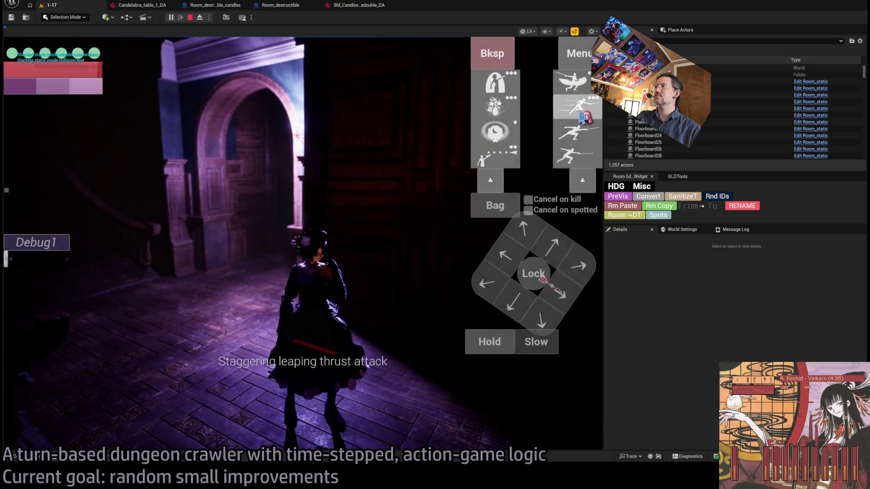
pyautogui.click(56, 307)
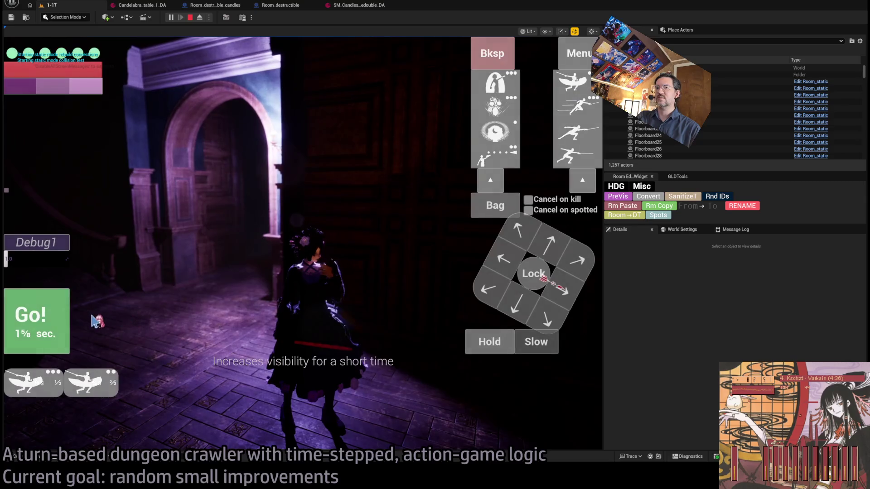
pyautogui.click(494, 132)
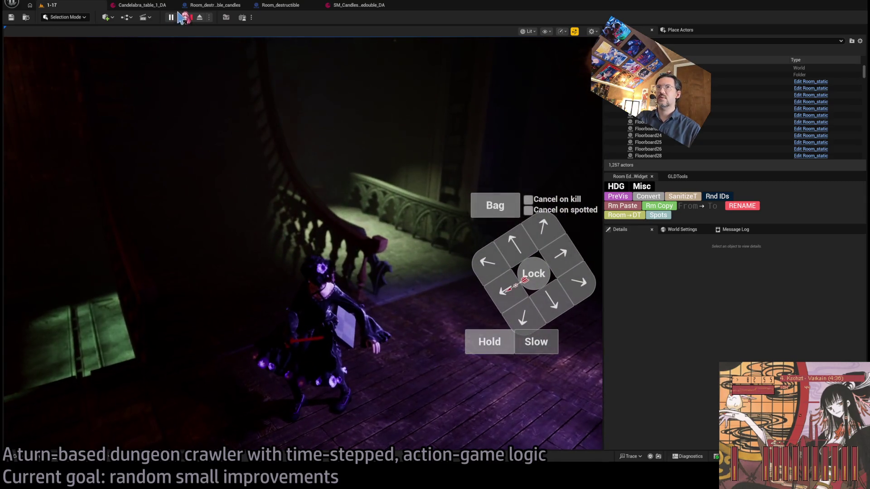
pyautogui.press('Escape')
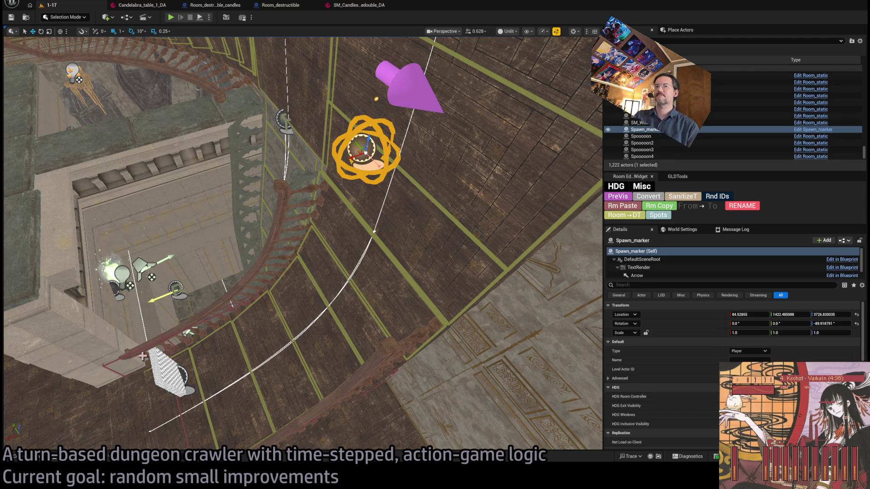
pyautogui.hotkey('ctrl', 'p')
pyautogui.write('rapier_r1')
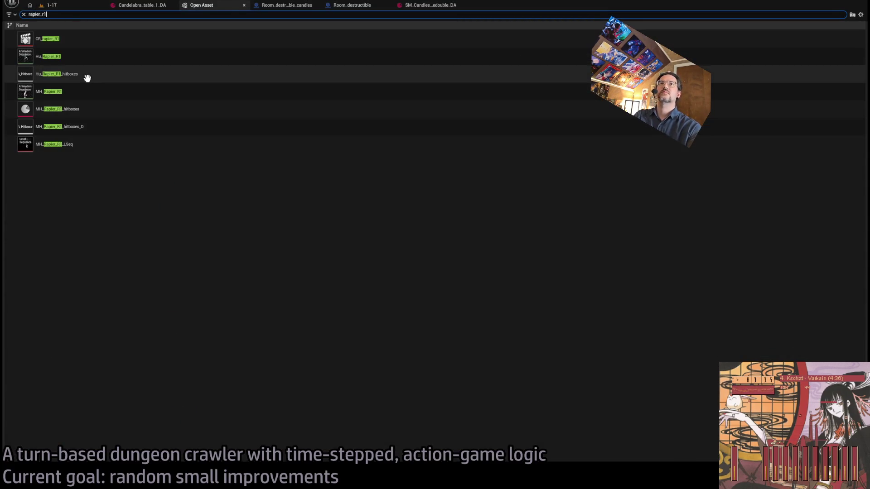
# Open Hu_Rapier_R1_hitboxes, expand Sim Params element 0 (Dynamism 1.0, Damping 0.0), then return to the level.
pyautogui.click(86, 76)
pyautogui.press('Return')
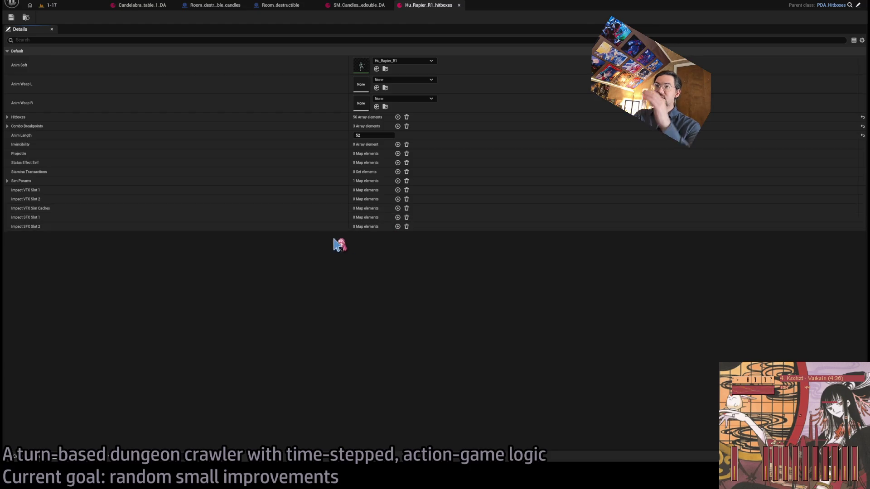
pyautogui.click(13, 181)
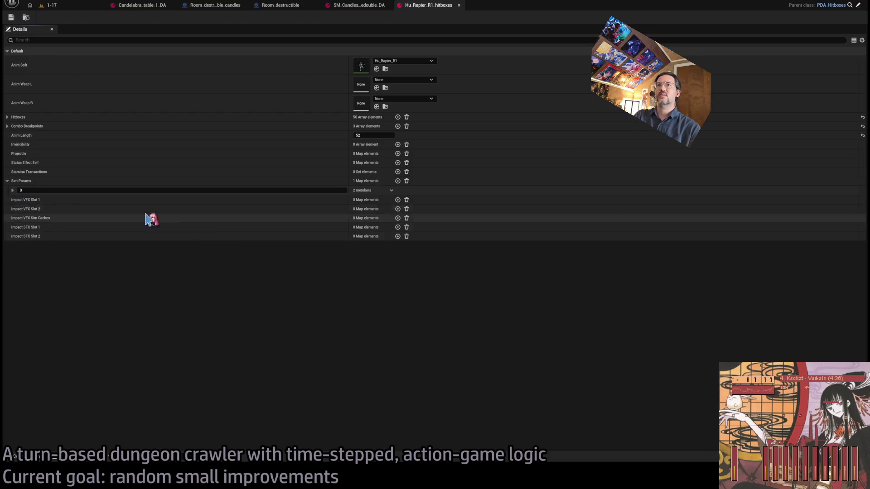
pyautogui.click(13, 190)
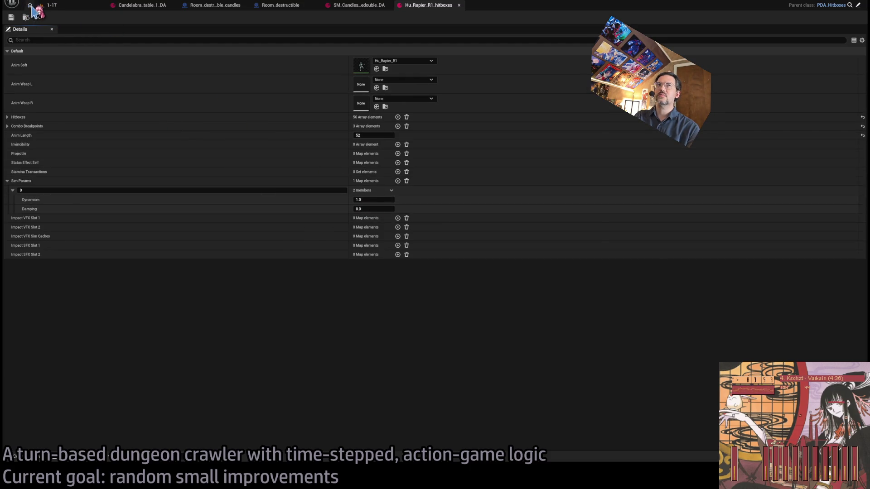
pyautogui.click(30, 4)
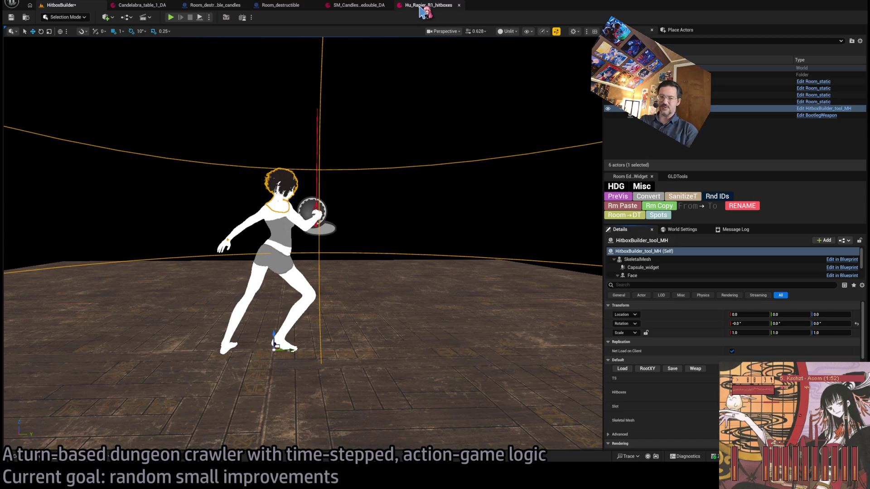
# Look through the open asset editors, including Hu_Rapier_R1_hitboxes and Candelabra_table_1_DA, ending on HitboxBuilder.
pyautogui.click(424, 8)
pyautogui.click(70, 8)
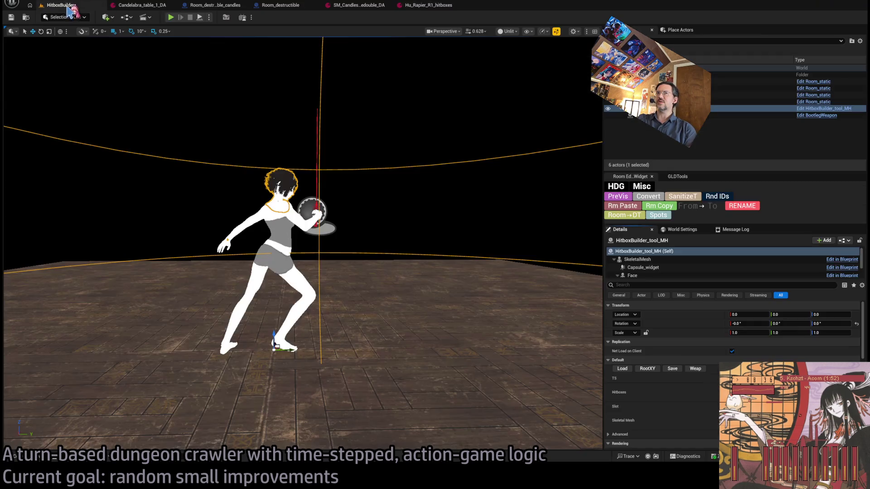
pyautogui.click(358, 4)
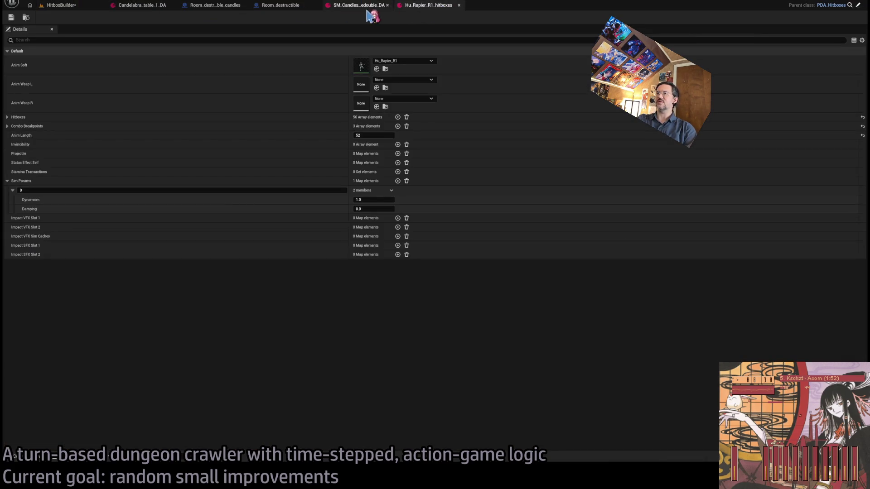
pyautogui.click(142, 5)
pyautogui.click(62, 8)
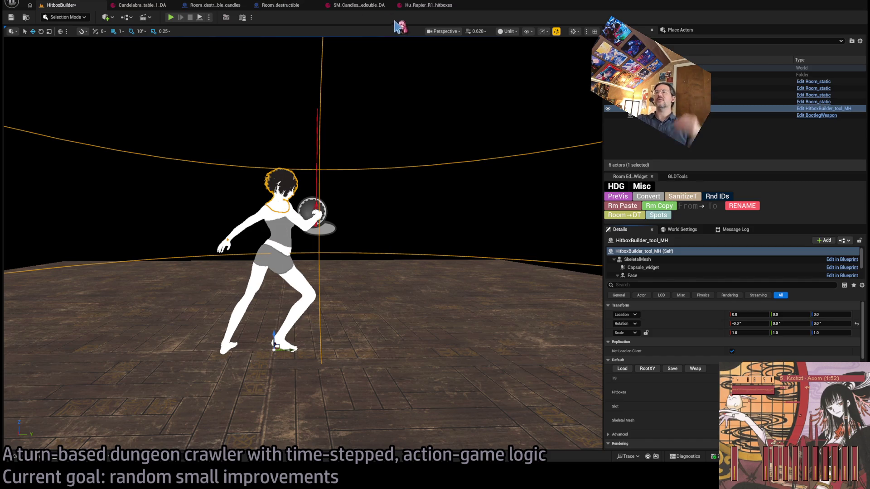
pyautogui.click(424, 6)
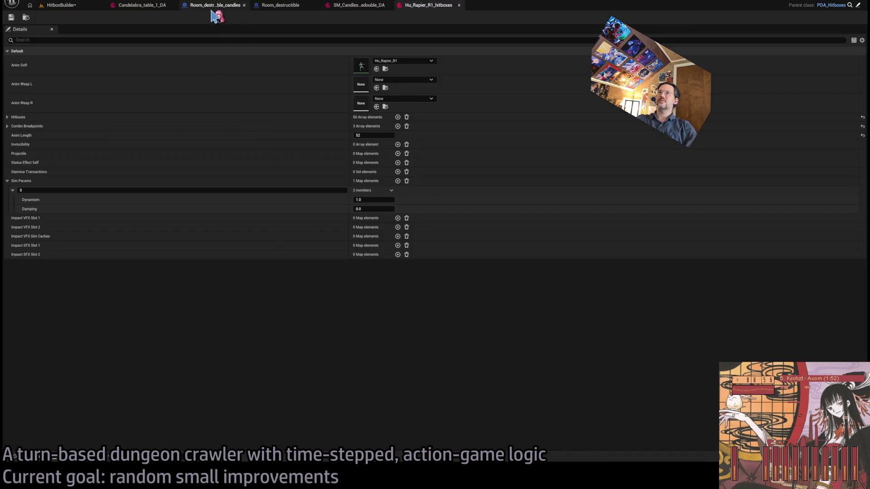
pyautogui.click(154, 7)
pyautogui.click(281, 6)
pyautogui.click(355, 6)
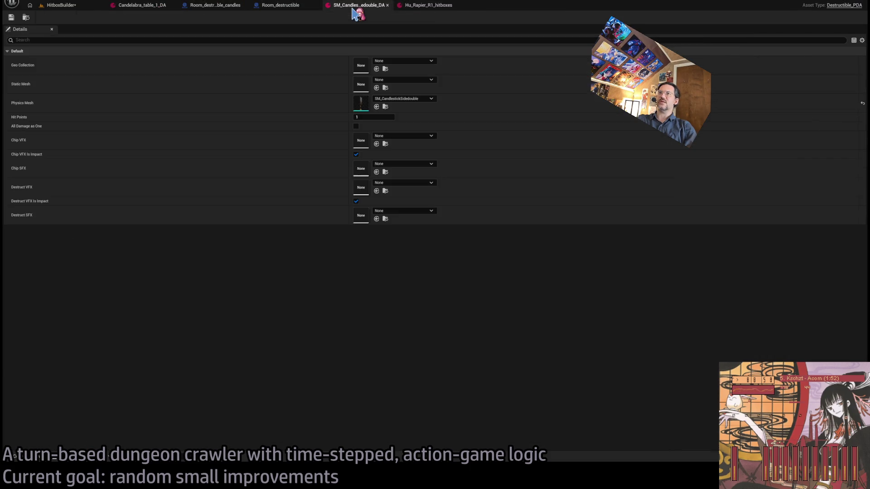
pyautogui.click(215, 6)
pyautogui.click(145, 6)
pyautogui.click(358, 5)
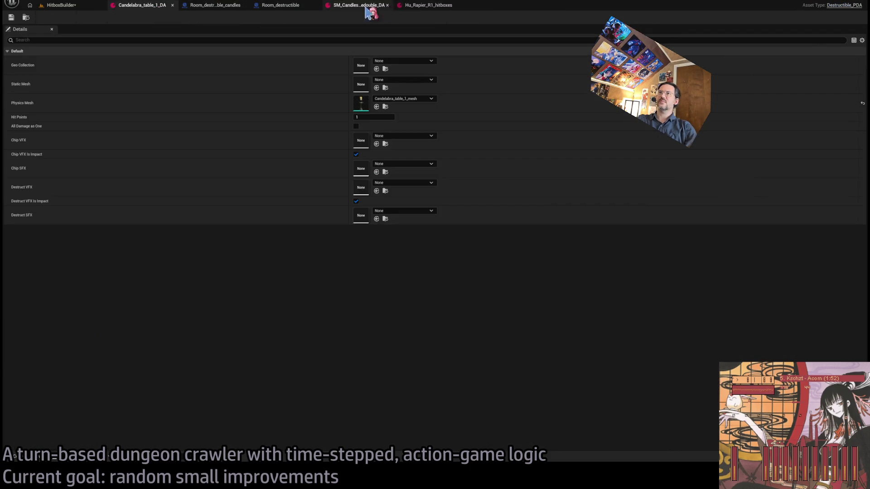
pyautogui.click(428, 6)
pyautogui.click(88, 6)
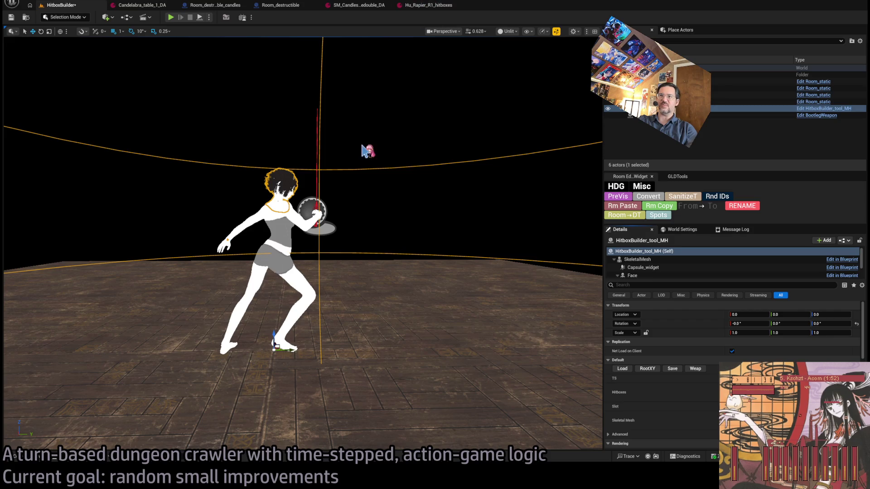
# Deselect the character and save the HitboxBuilder level.
pyautogui.click(384, 199)
pyautogui.click(440, 9)
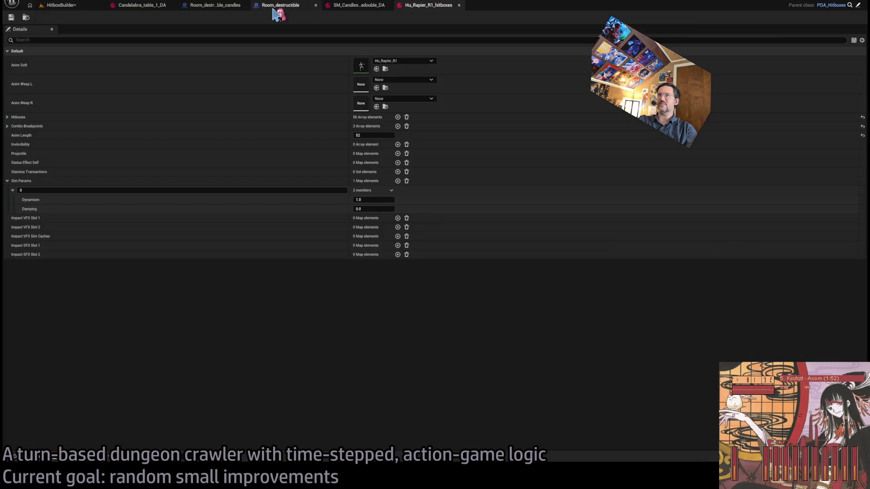
pyautogui.click(88, 7)
pyautogui.hotkey('ctrl', 's')
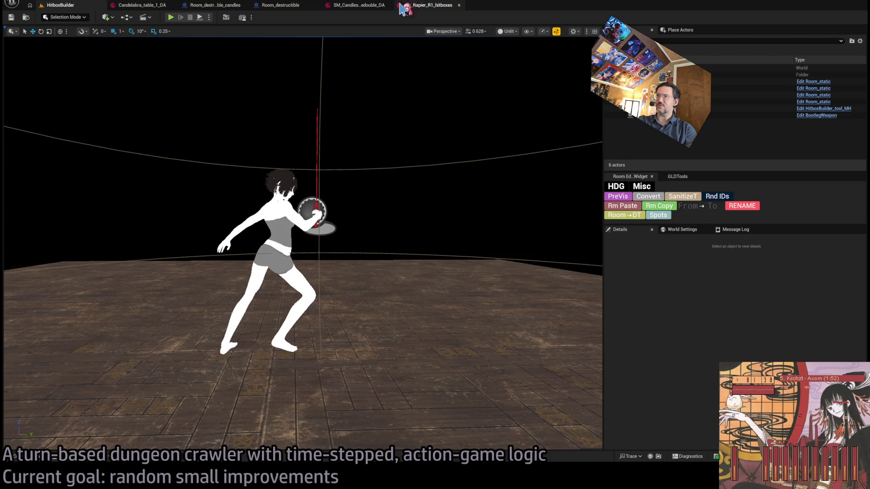
# Set Hu_Rapier_R1_hitboxes' Sim Params Dynamism to 0.2.
pyautogui.click(424, 7)
pyautogui.click(78, 7)
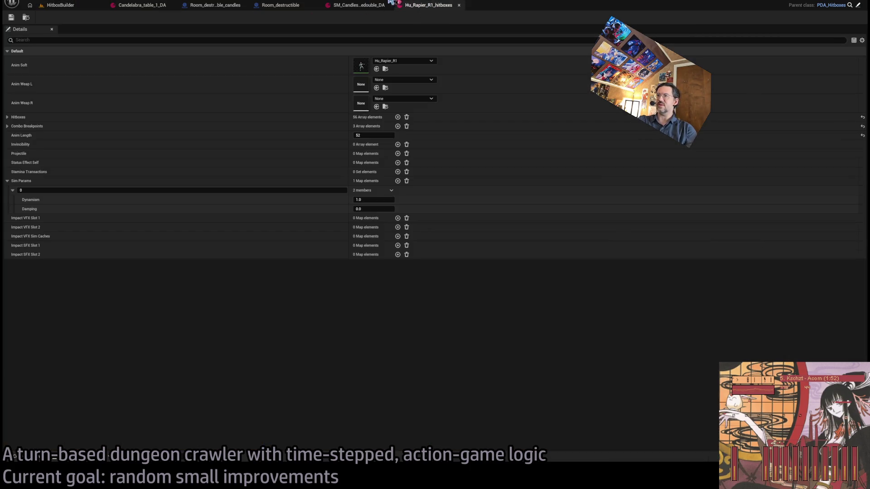
pyautogui.click(431, 6)
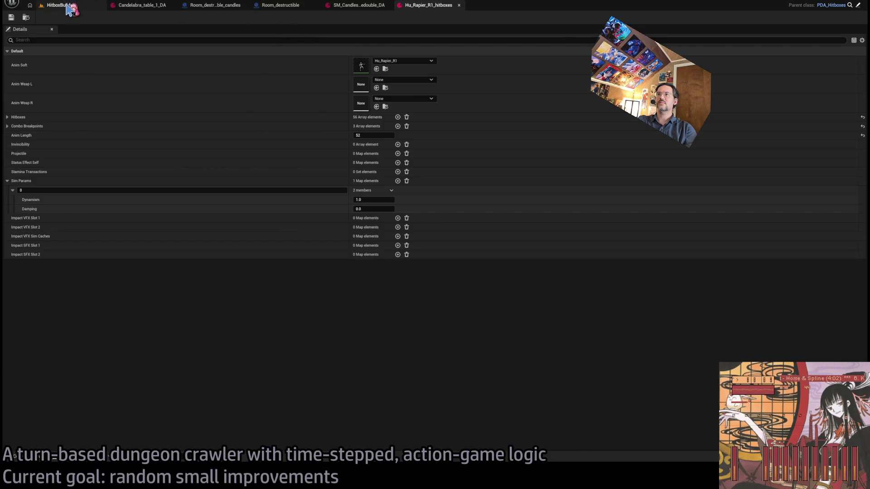
pyautogui.click(71, 10)
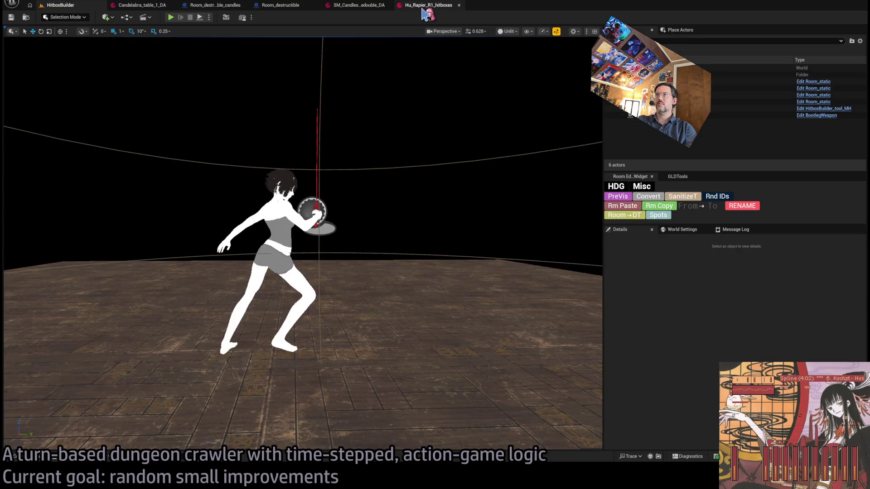
pyautogui.click(423, 6)
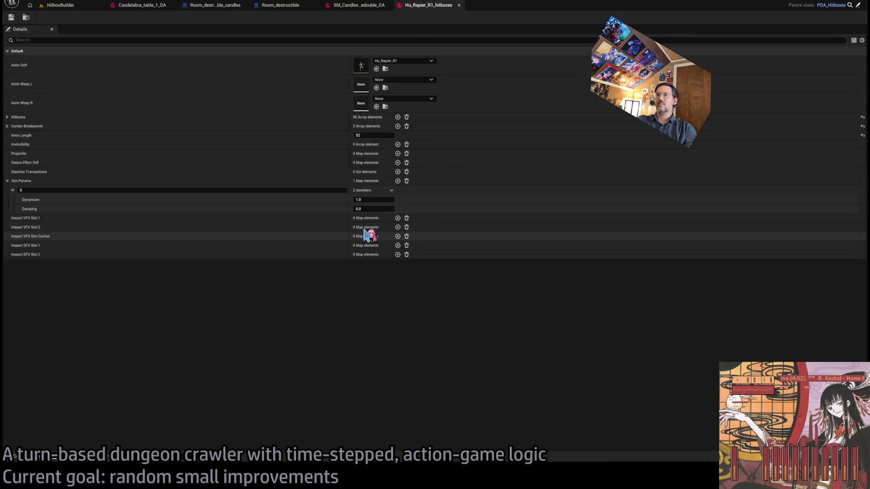
pyautogui.click(371, 200)
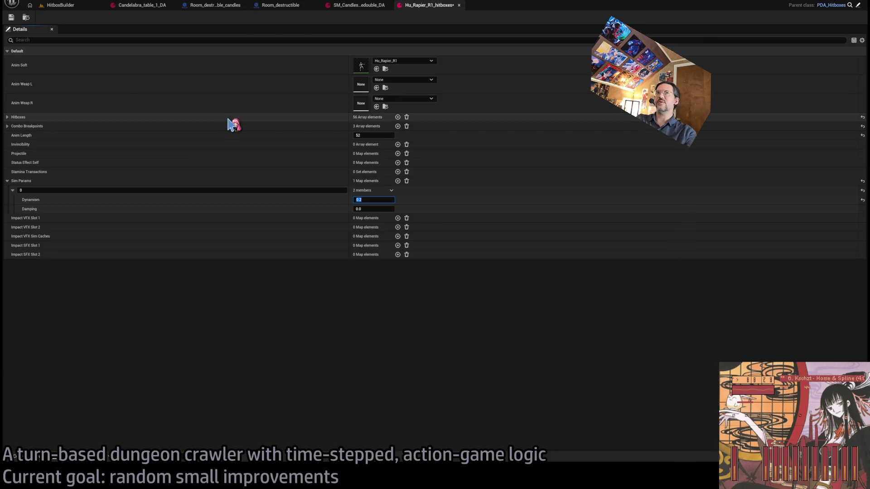
# Open Hu_Rapier_R2_hitboxes via the 'r2' asset search, then close the Hu_Rapier hitbox tabs.
pyautogui.hotkey('ctrl', 'p')
pyautogui.write('r2')
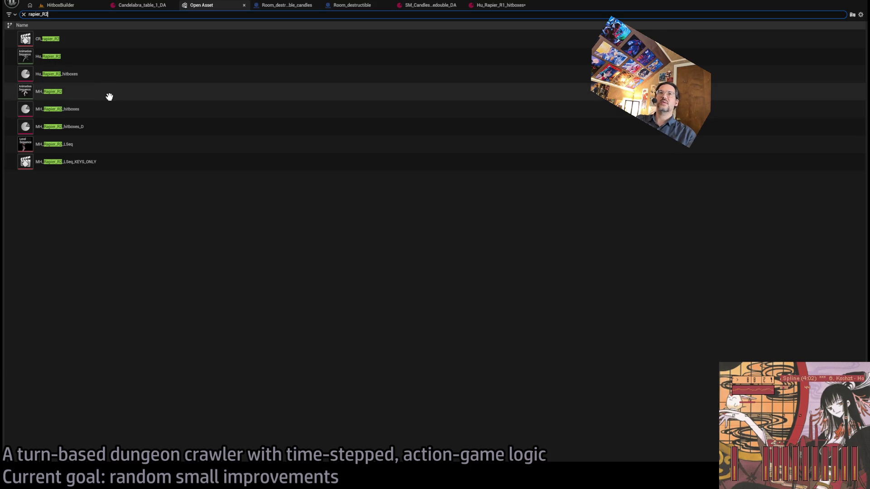
pyautogui.click(98, 77)
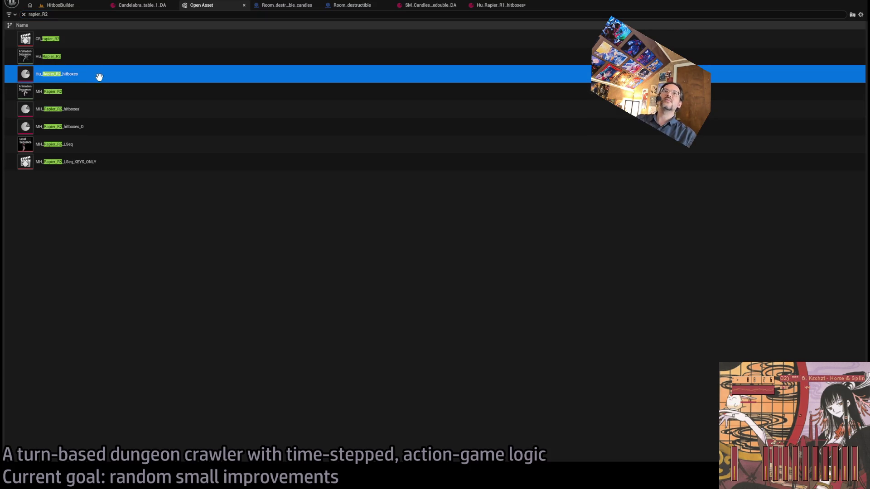
pyautogui.press('Return')
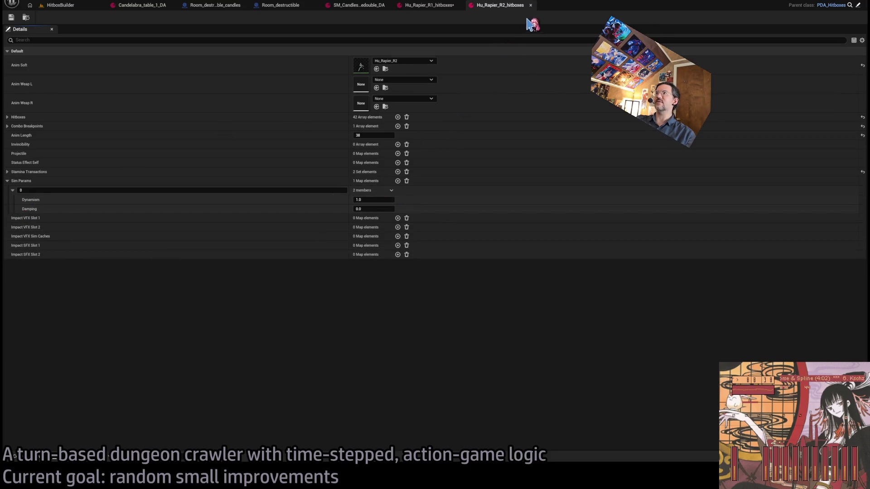
pyautogui.click(436, 6)
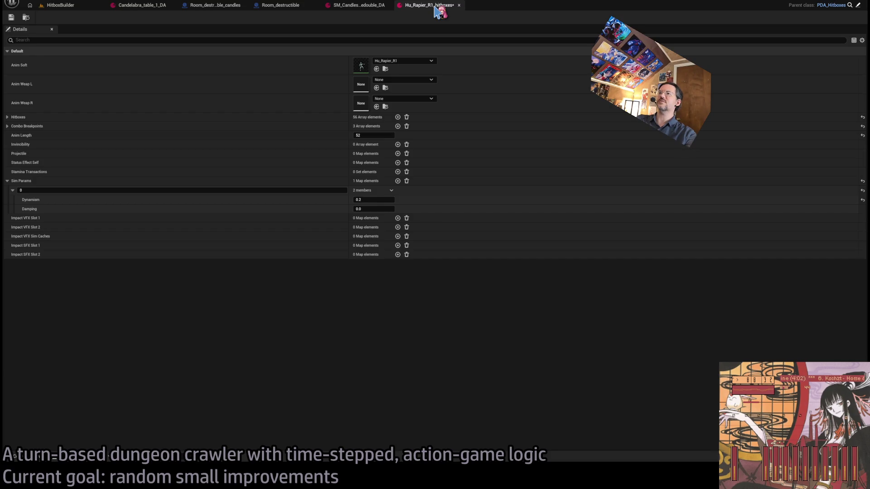
pyautogui.middleClick(442, 8)
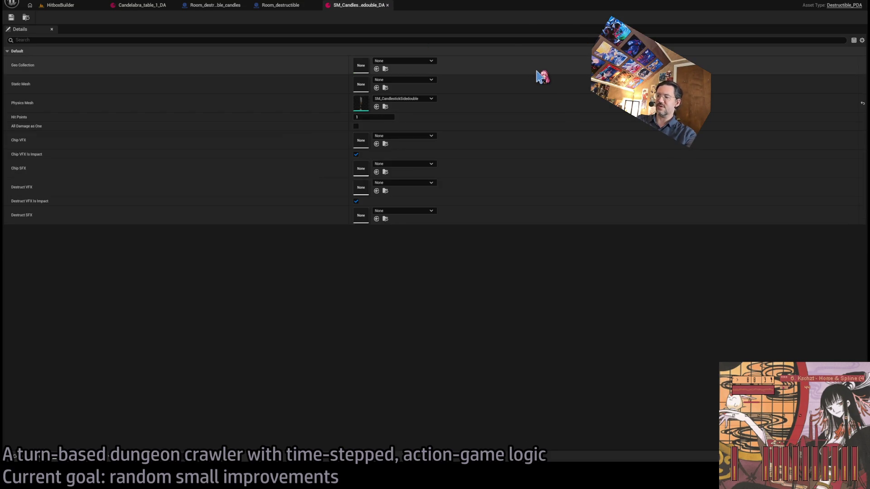
# Open MH_Rapier_R1_hitboxes and MH_Rapier_R2_hitboxes through the quick asset search.
pyautogui.hotkey('ctrl', 'p')
pyautogui.write('mh_rapier')
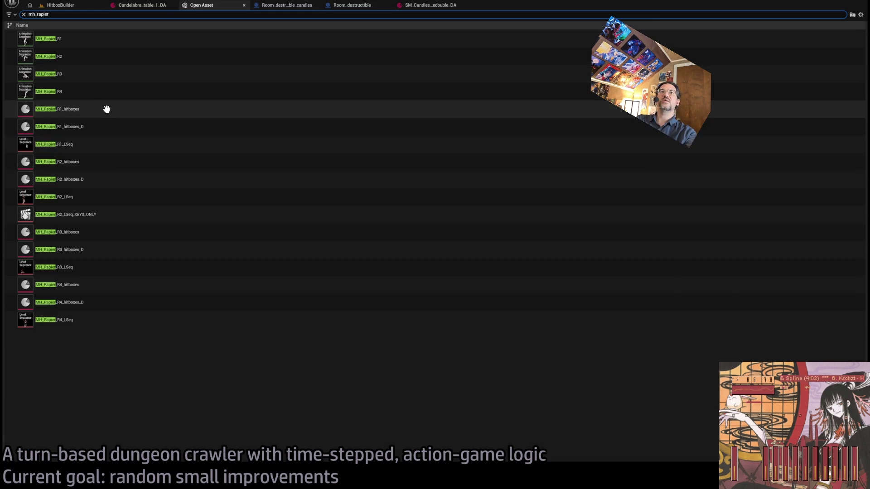
pyautogui.click(105, 112)
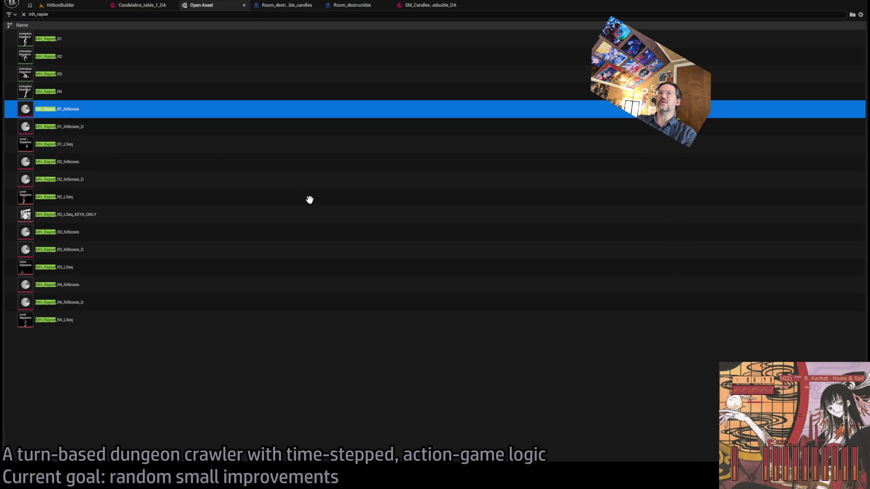
pyautogui.press('Return')
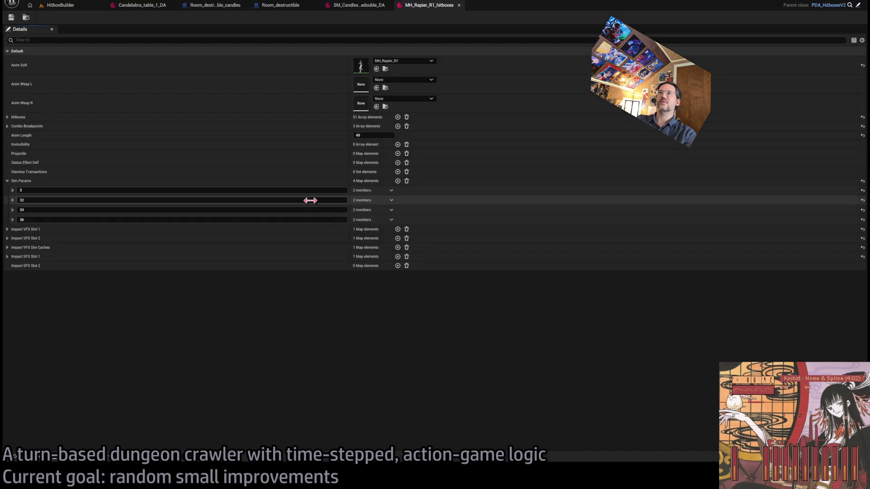
pyautogui.hotkey('ctrl', 'p')
pyautogui.write('mh_rapier_r2')
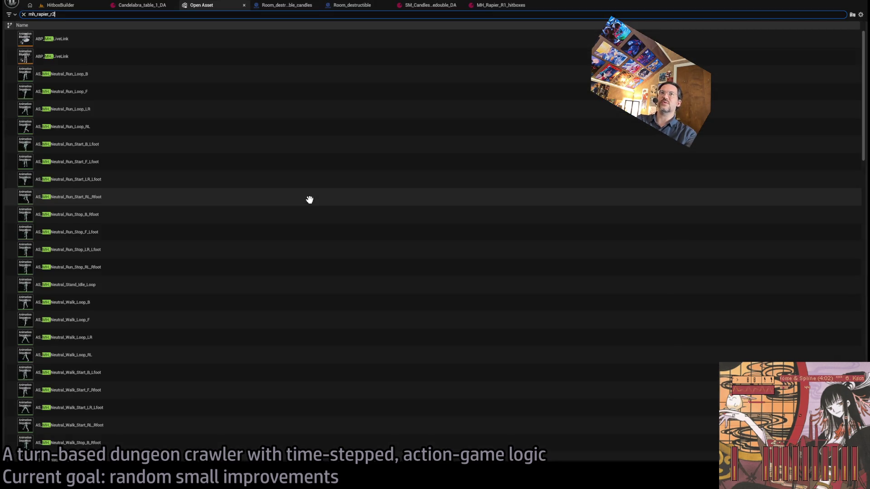
pyautogui.click(98, 56)
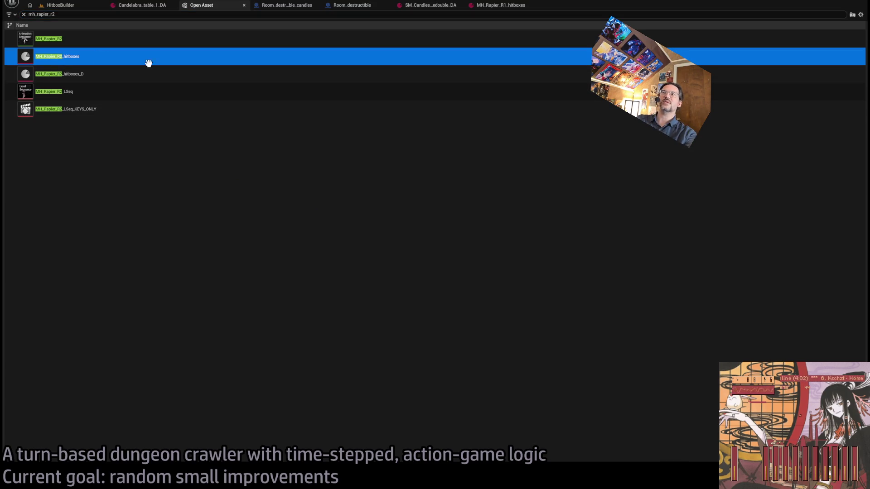
pyautogui.press('Return')
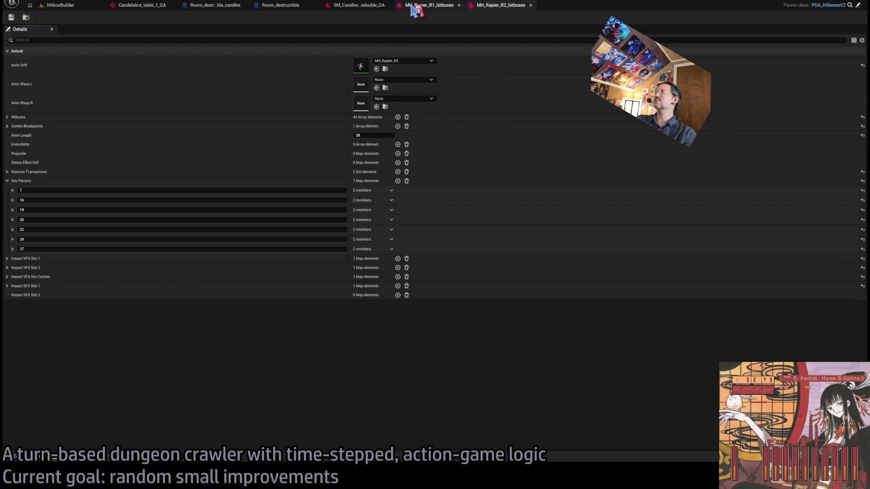
# Expand all Sim Params entries in MH_Rapier_R1_hitboxes to show Dynamism and Damping.
pyautogui.click(413, 8)
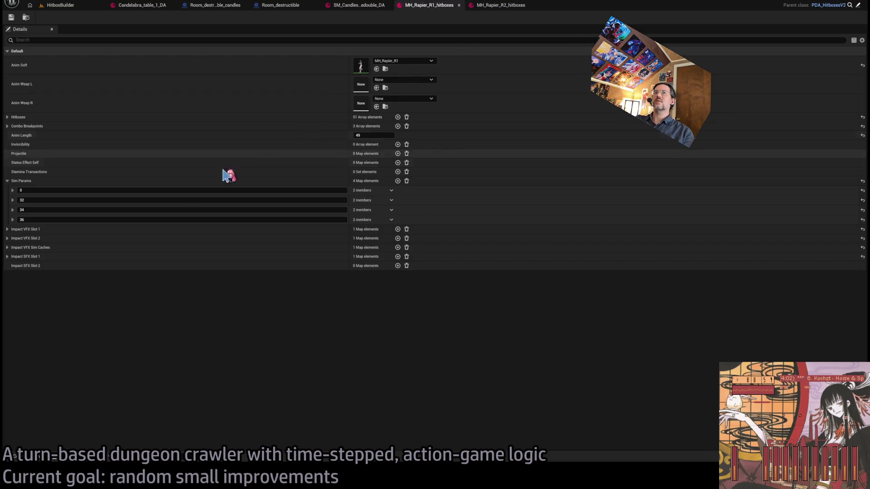
pyautogui.click(13, 220)
pyautogui.click(13, 210)
pyautogui.click(13, 200)
pyautogui.click(12, 191)
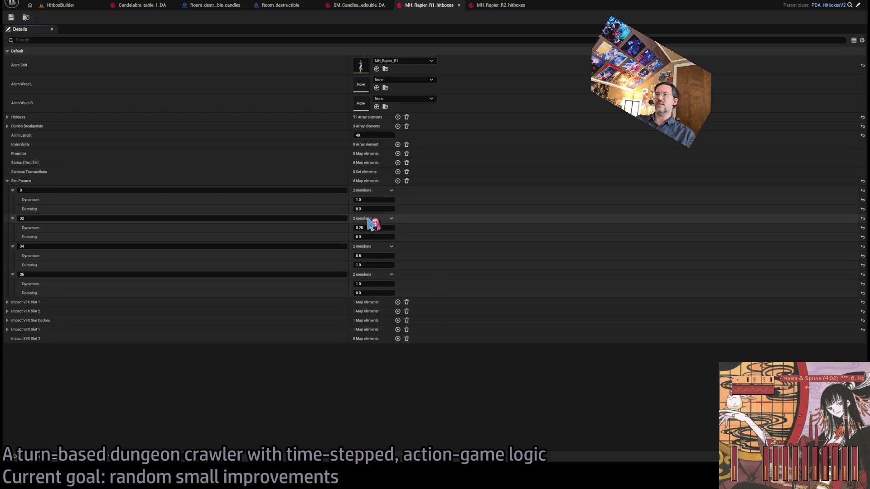
# Expand every Sim Params entry in MH_Rapier_R2_hitboxes, then view the candles destructible asset.
pyautogui.click(484, 7)
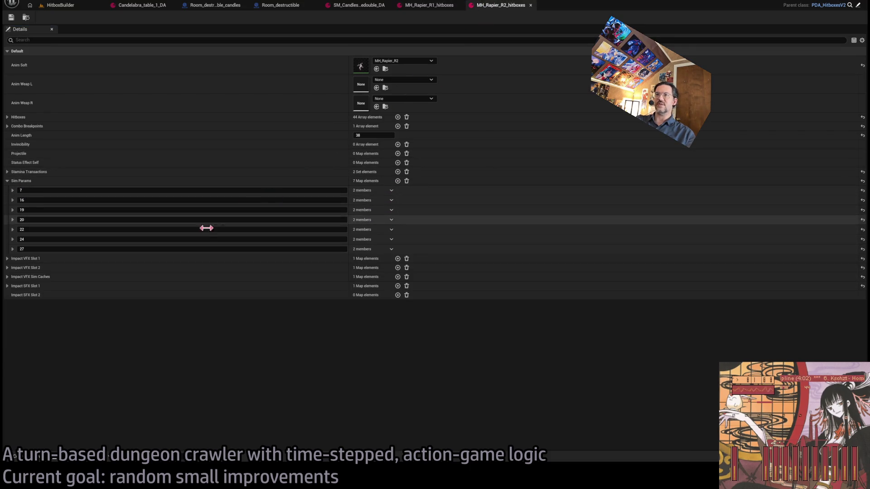
pyautogui.click(13, 249)
pyautogui.click(12, 239)
pyautogui.click(13, 230)
pyautogui.click(13, 220)
pyautogui.click(13, 210)
pyautogui.click(13, 200)
pyautogui.click(13, 191)
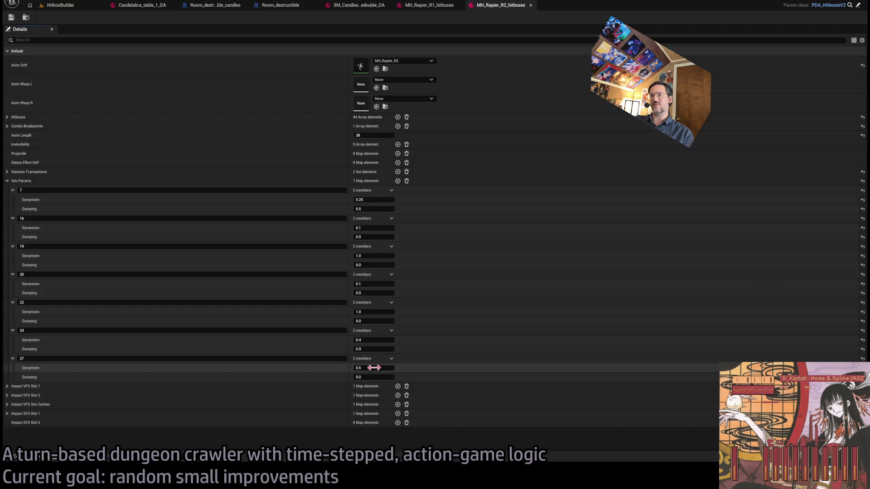
pyautogui.click(421, 9)
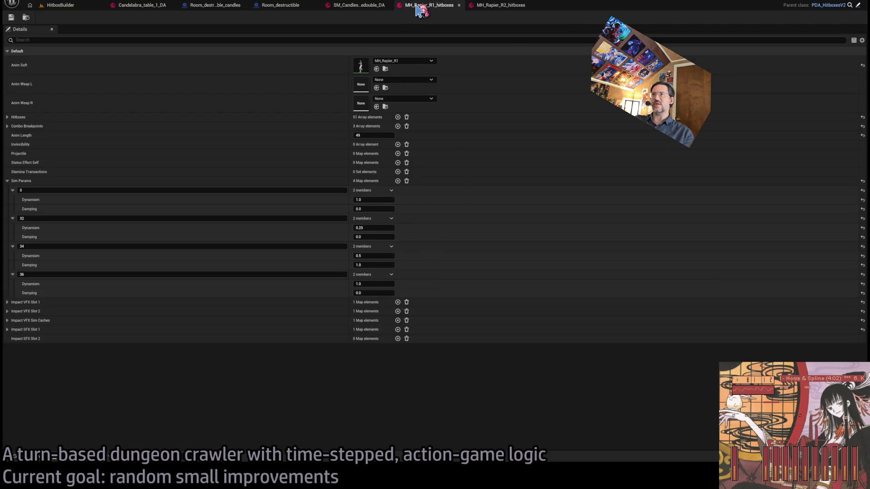
pyautogui.click(349, 9)
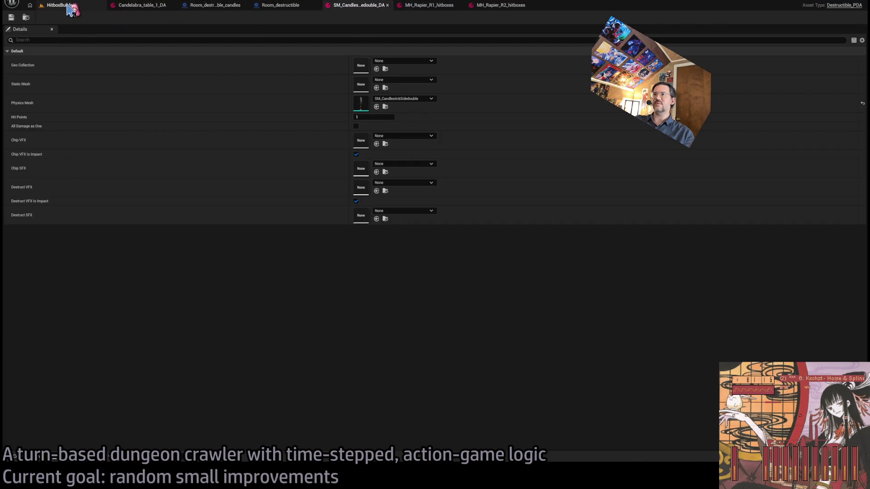
# Set the first Sim Params entry's Dynamism to 0.1 in MH_Rapier_R1_hitboxes.
pyautogui.click(61, 5)
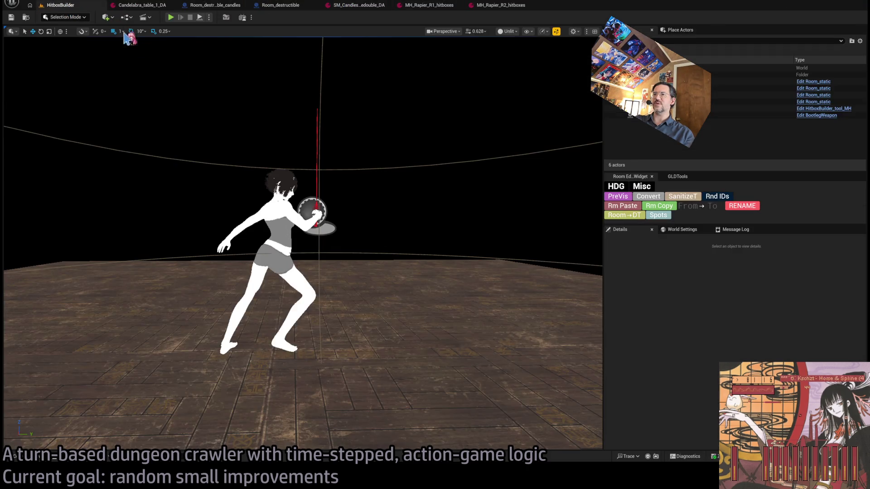
pyautogui.click(427, 9)
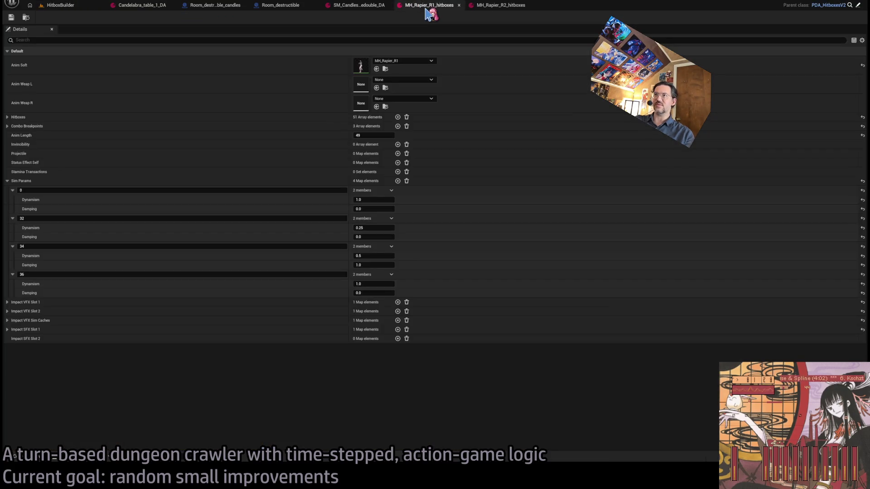
pyautogui.click(372, 199)
pyautogui.write('0.1')
pyautogui.press('Return')
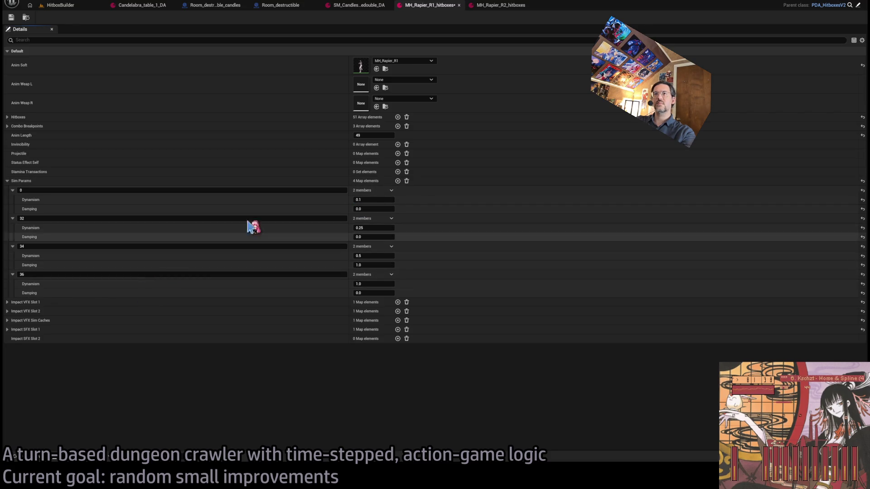
# Rename the first entry's key to 1 and add a new key-0 Sim Params entry.
pyautogui.click(317, 190)
pyautogui.write('1')
pyautogui.click(398, 181)
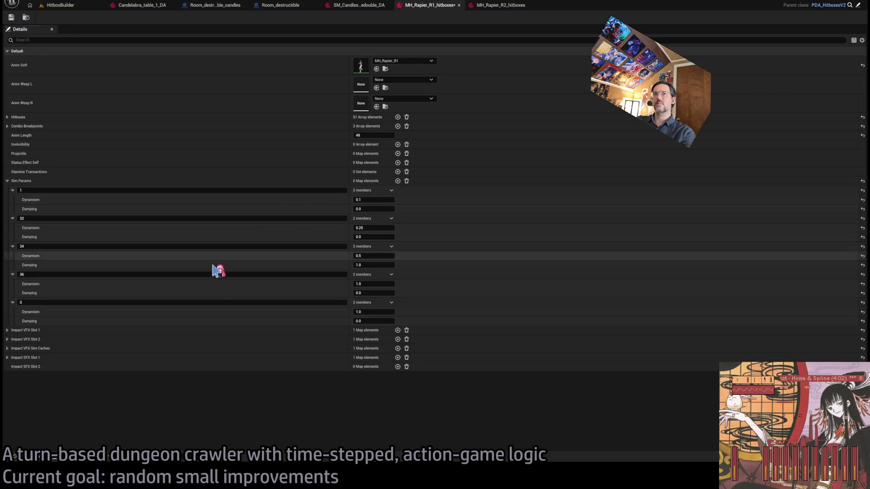
pyautogui.click(131, 302)
pyautogui.click(164, 190)
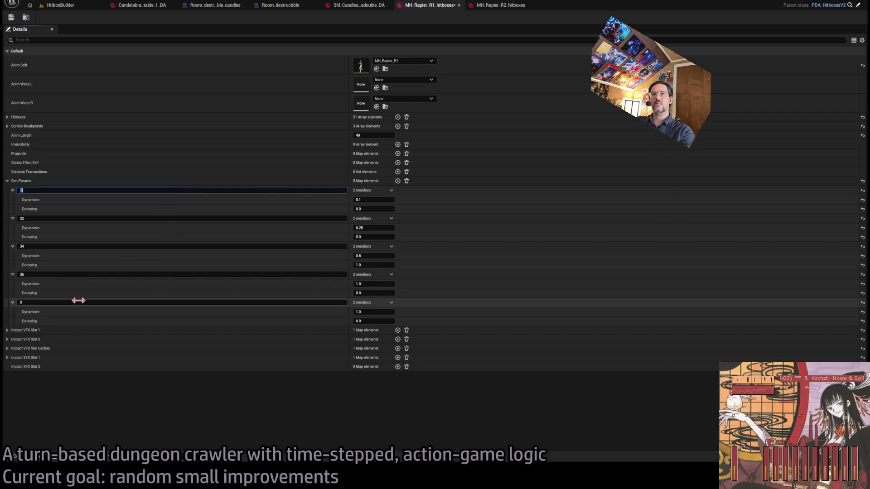
# Select the HitboxBuilder_tool_MH actor in the level, then view MH_Rapier_R2_hitboxes.
pyautogui.click(59, 5)
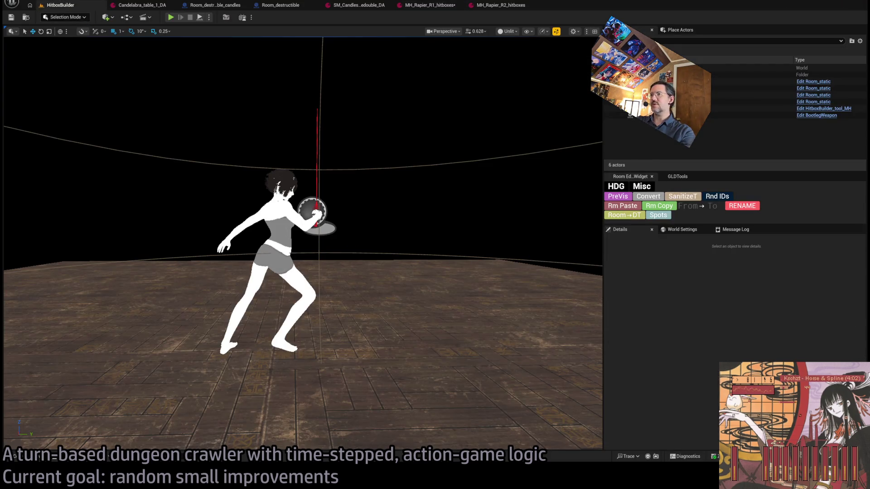
pyautogui.click(451, 270)
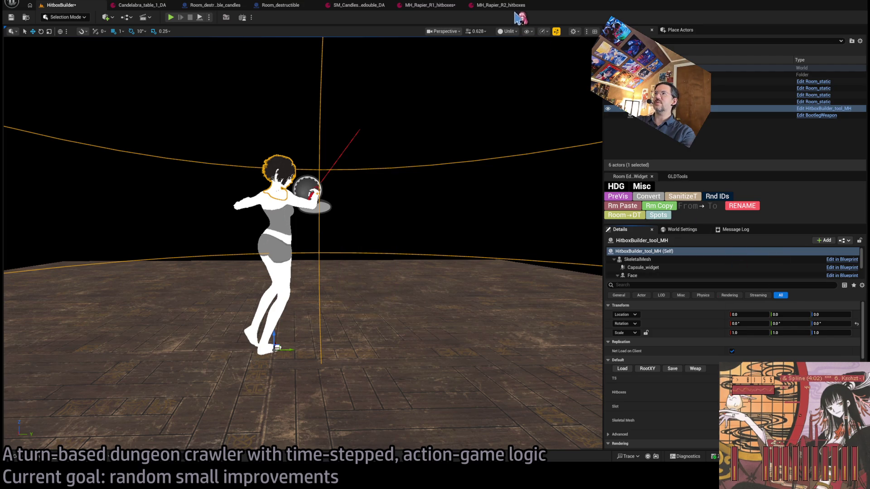
pyautogui.click(501, 5)
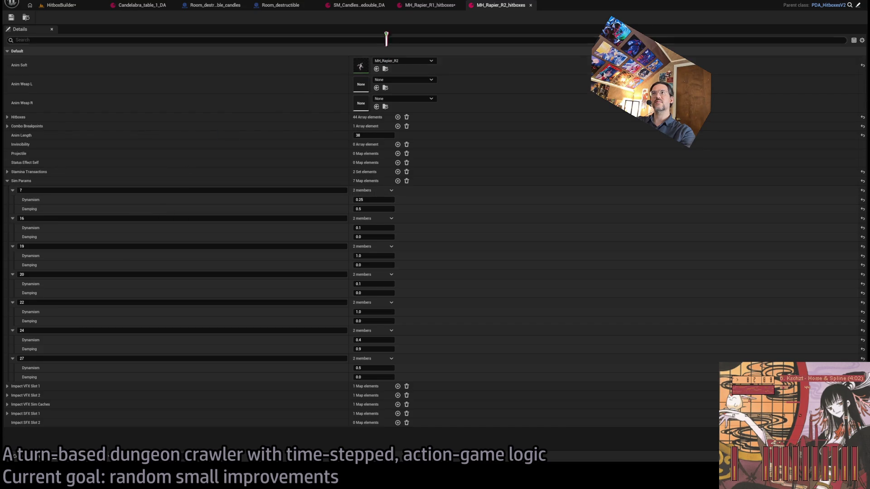
# Close MH_Rapier_R2_hitboxes and rekey R1's last Sim Params entry to 3 with Dynamism 0.7.
pyautogui.middleClick(501, 9)
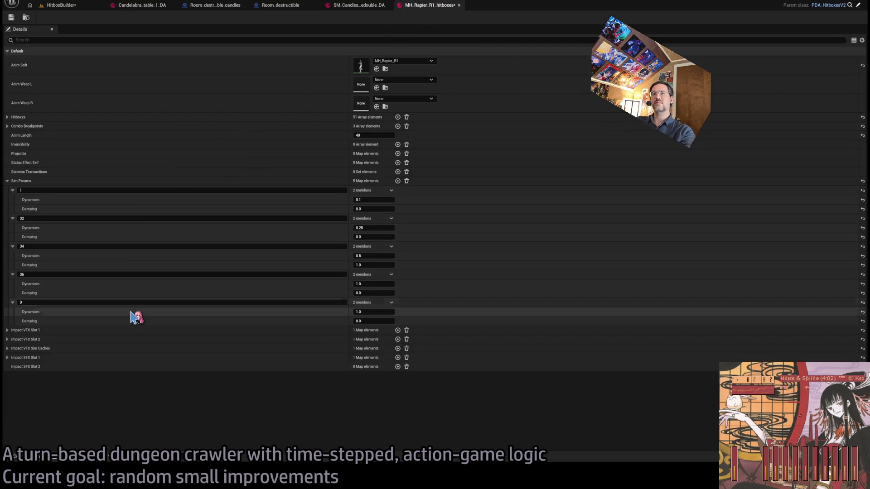
pyautogui.click(183, 303)
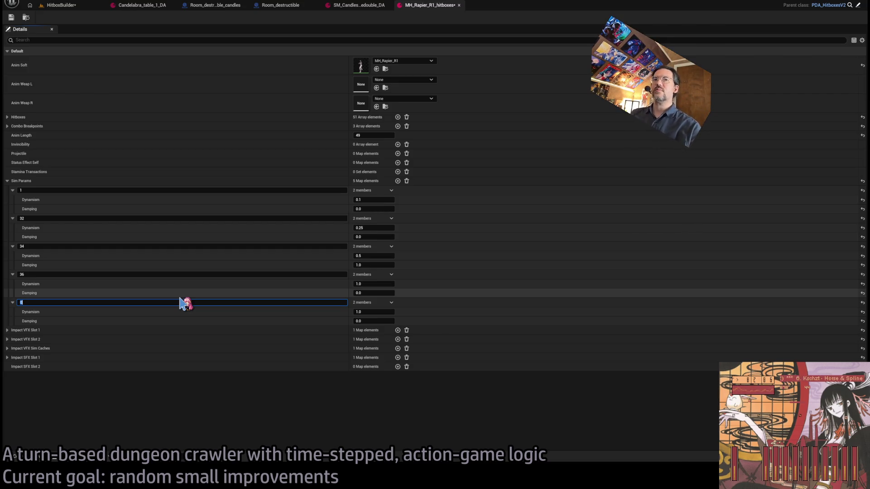
pyautogui.write('3')
pyautogui.press('Tab')
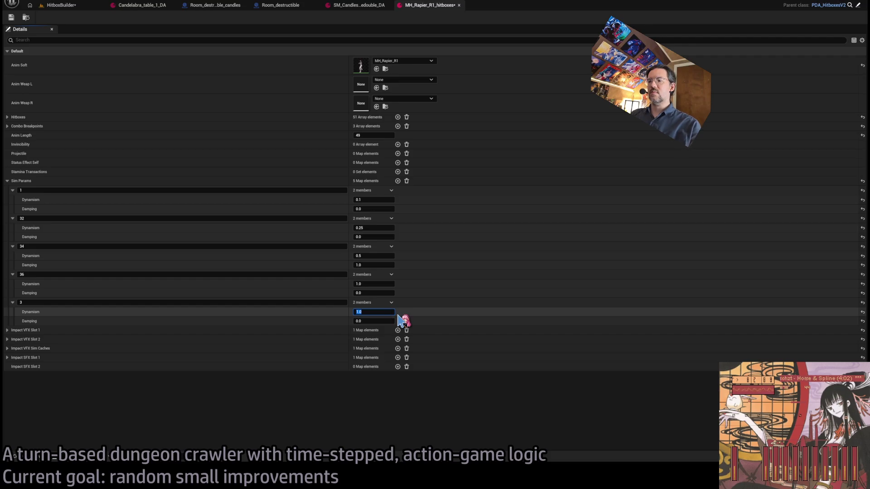
pyautogui.write('0.7')
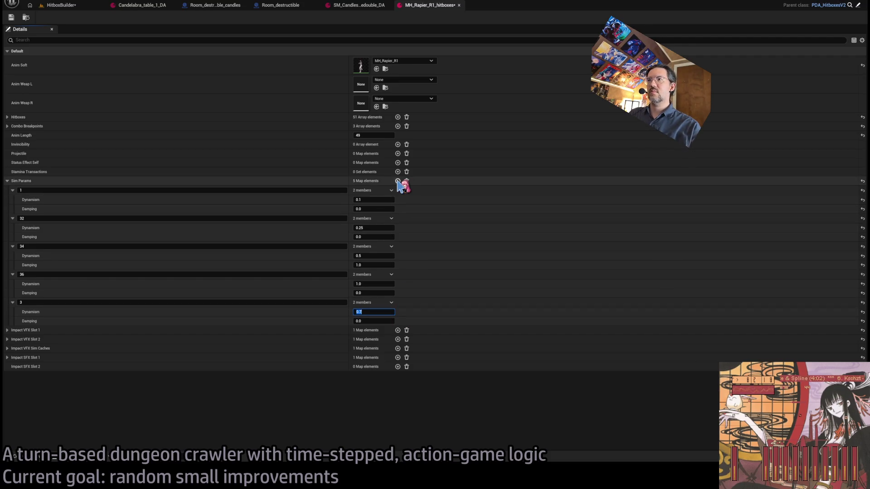
# Add another Sim Params entry with key 9.
pyautogui.click(398, 181)
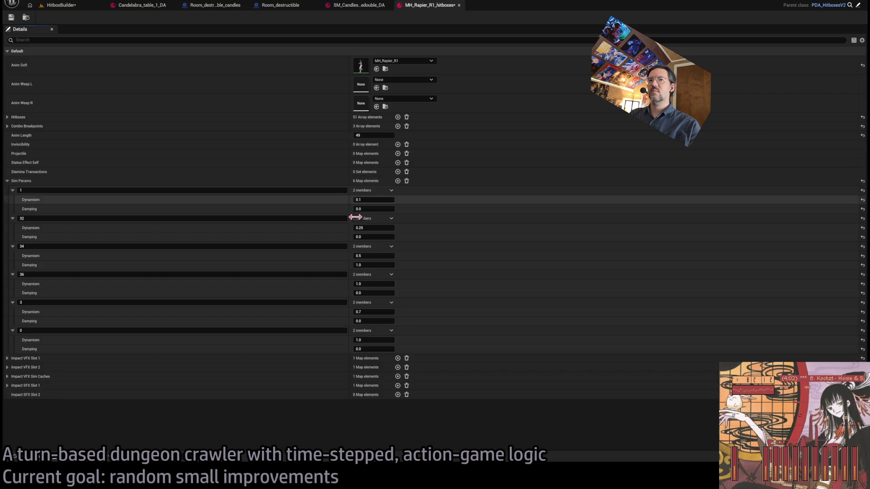
pyautogui.click(245, 331)
pyautogui.press('Tab')
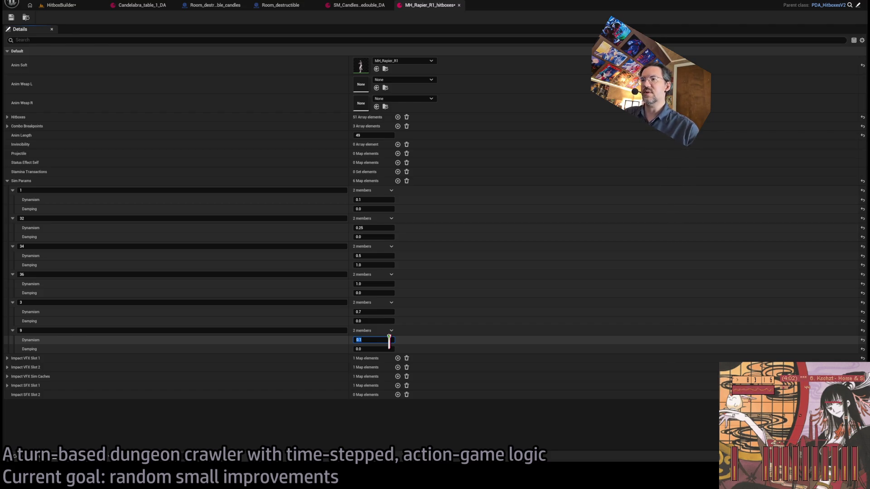
pyautogui.click(76, 6)
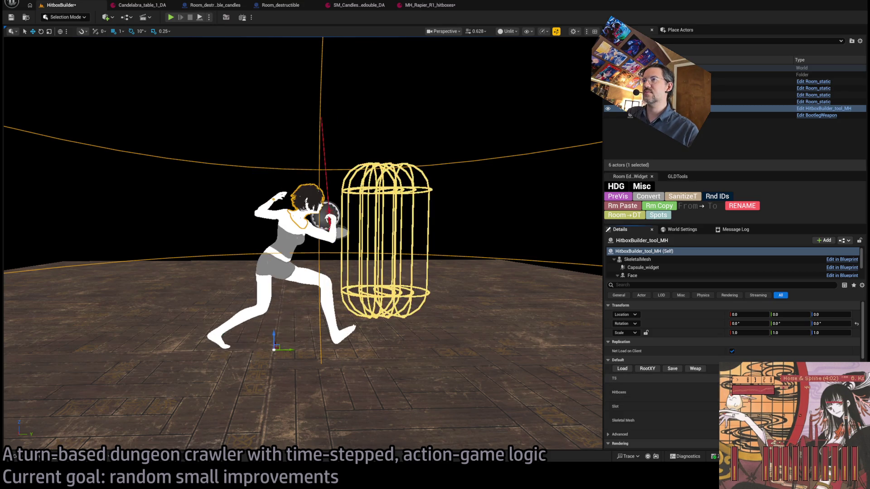
# Add a Sim Params entry with key 13 and Dynamism 0.8.
pyautogui.click(430, 5)
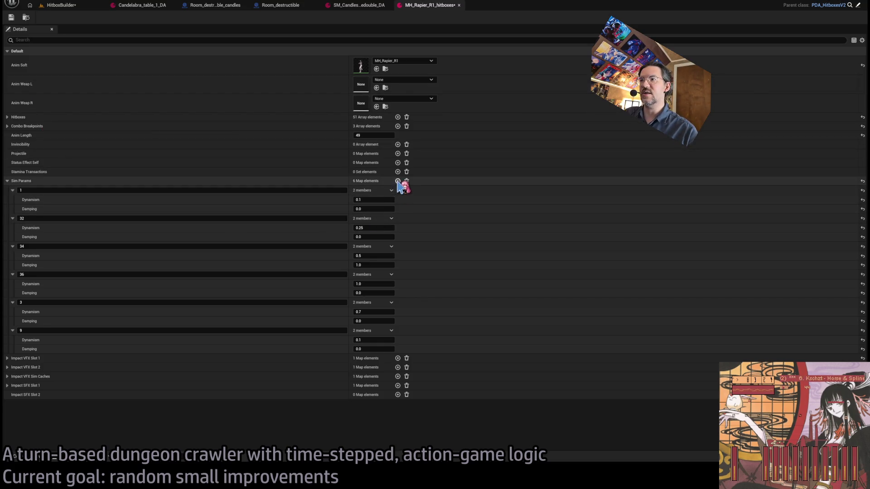
pyautogui.click(397, 180)
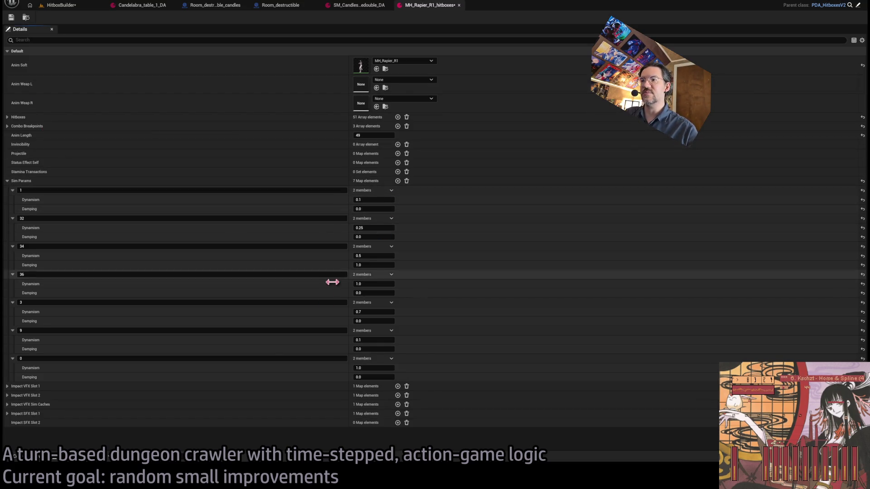
pyautogui.click(76, 358)
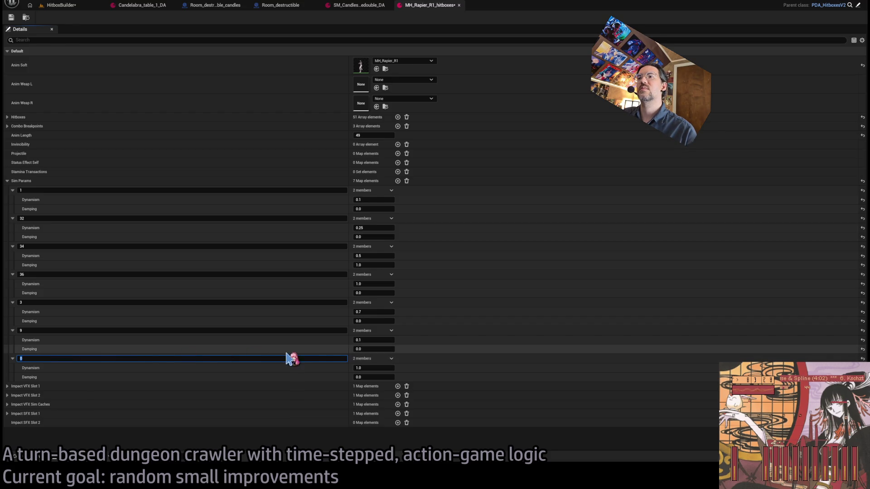
pyautogui.write('13')
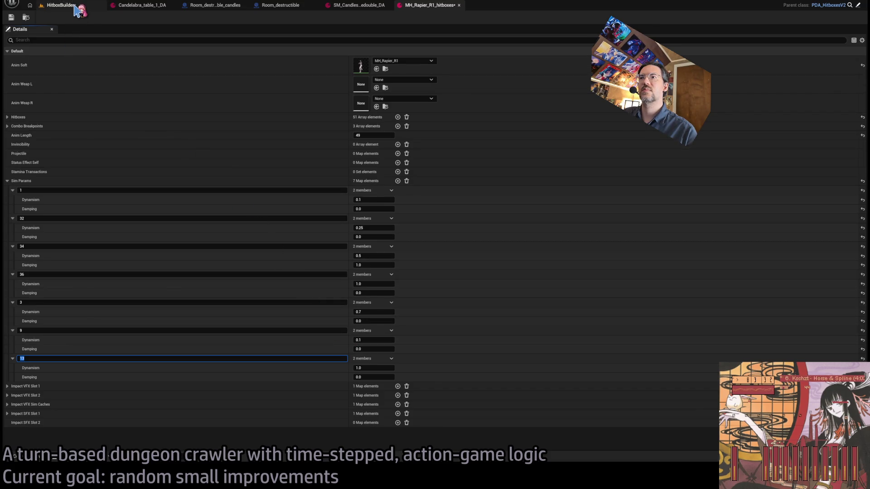
pyautogui.click(361, 368)
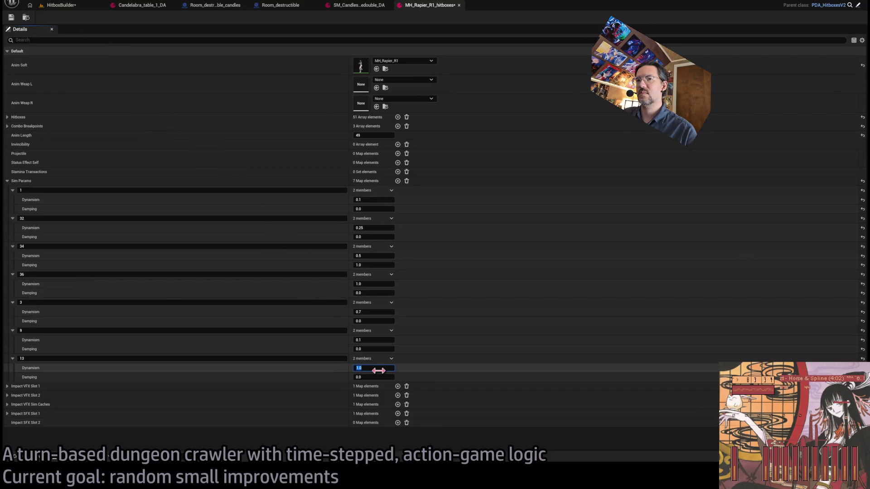
pyautogui.press('BackSpace')
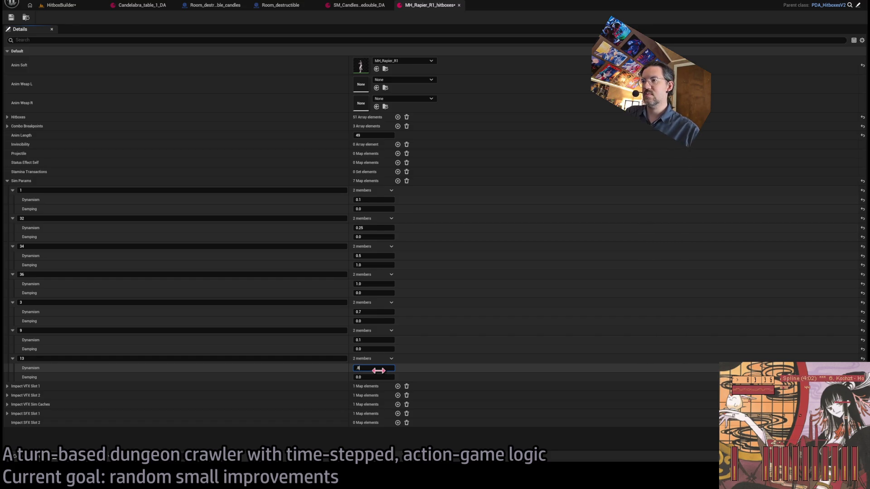
pyautogui.press('Return')
# Raise key 3's Dynamism to 0.8.
pyautogui.click(75, 4)
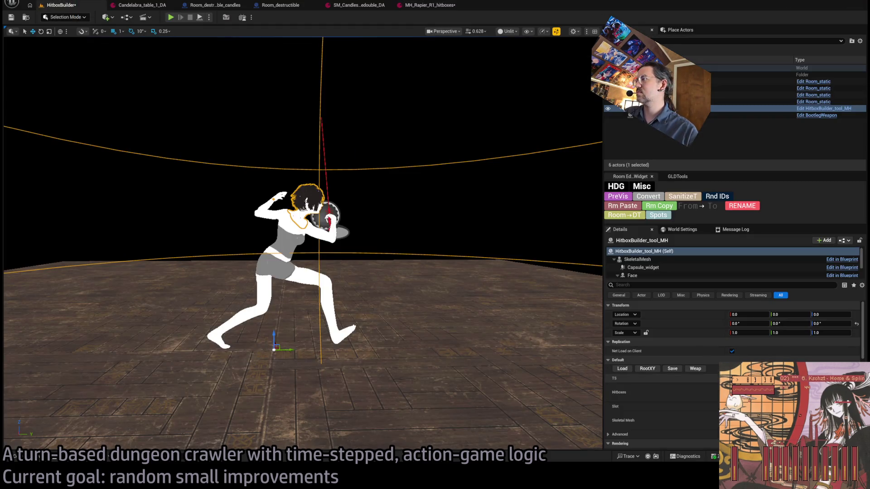
pyautogui.click(428, 5)
pyautogui.click(384, 311)
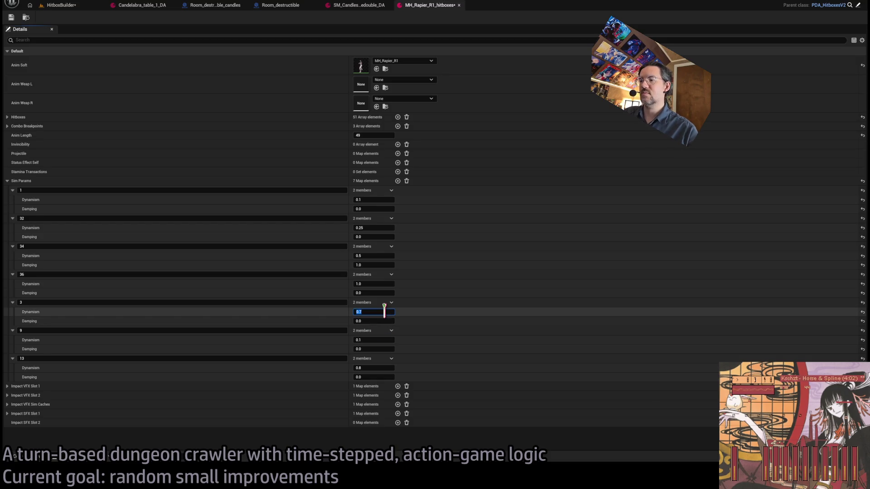
pyautogui.write('0.8')
pyautogui.press('Return')
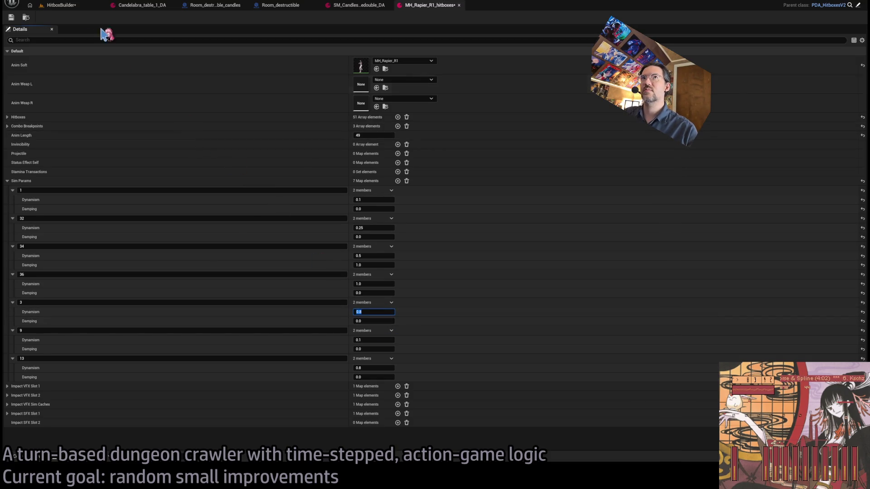
# Add a key-19 entry with Dynamism 0.2 and save MH_Rapier_R1_hitboxes.
pyautogui.click(61, 5)
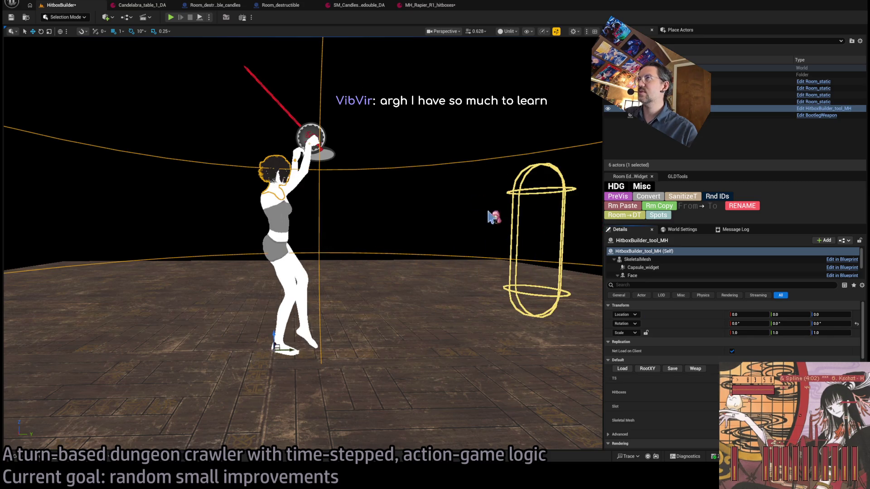
pyautogui.click(430, 5)
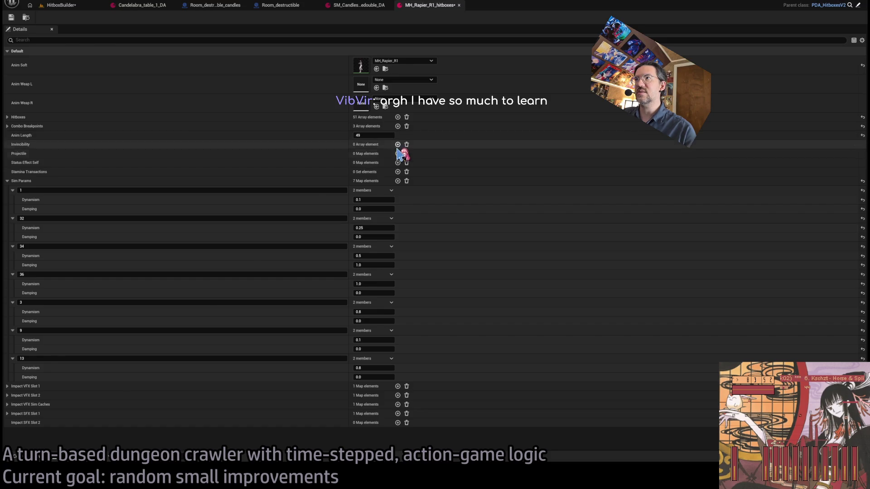
pyautogui.click(397, 181)
pyautogui.write('19')
pyautogui.click(389, 397)
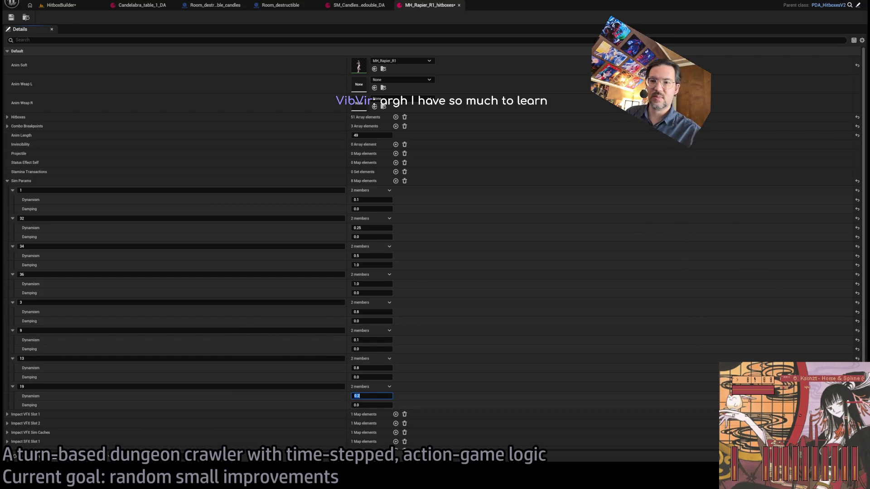
pyautogui.hotkey('ctrl', 's')
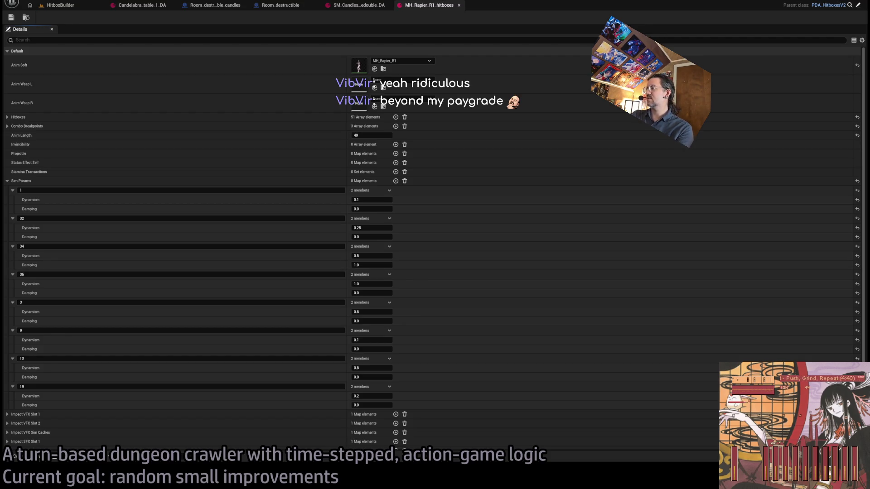
# Scroll down through the Sim Params entries of MH_Rapier_R1_hitboxes.
pyautogui.scroll(-1, 501, 145)
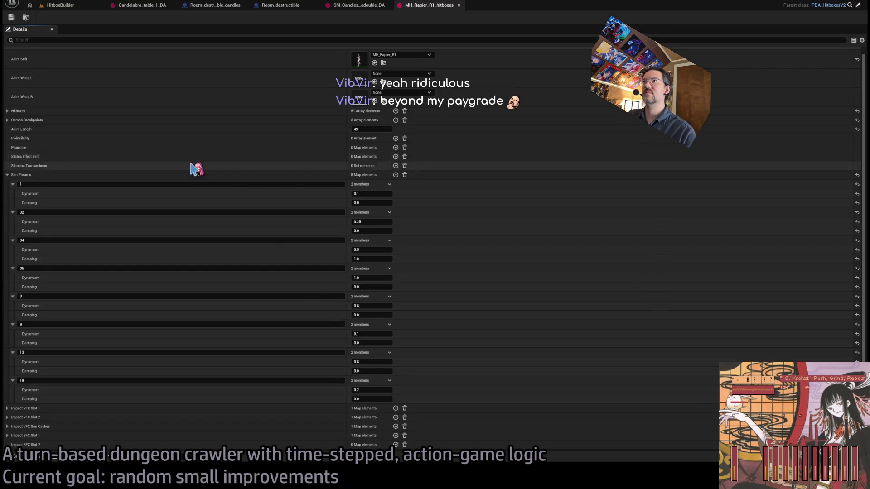
# Load the rapier lunge pose with hitboxes in HitboxBuilder, then go back to MH_Rapier_R1_hitboxes.
pyautogui.click(81, 6)
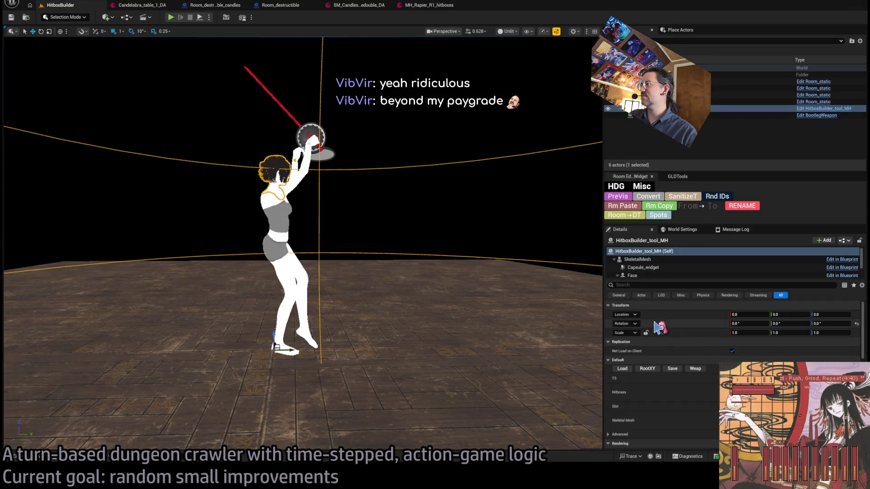
pyautogui.click(430, 5)
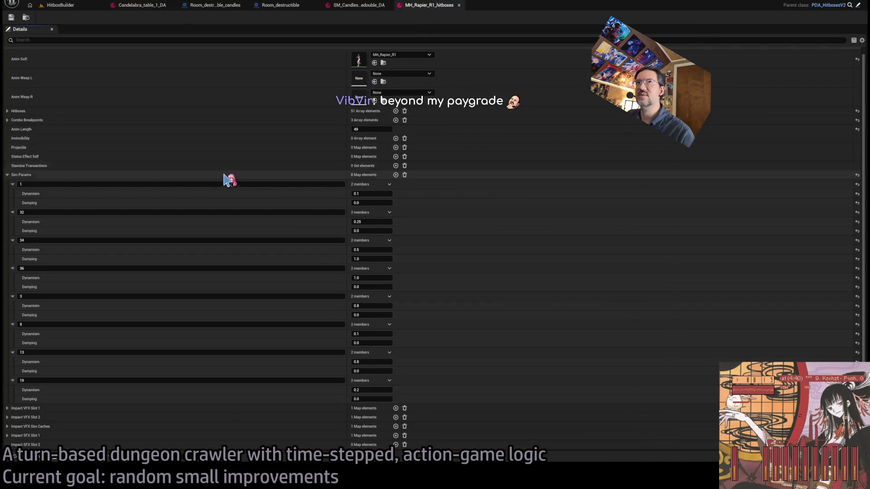
pyautogui.click(81, 5)
pyautogui.click(622, 368)
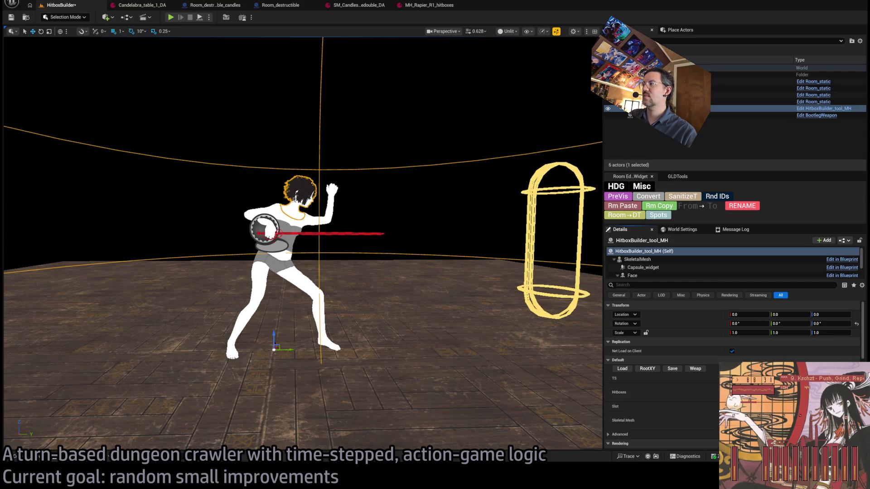
pyautogui.click(430, 5)
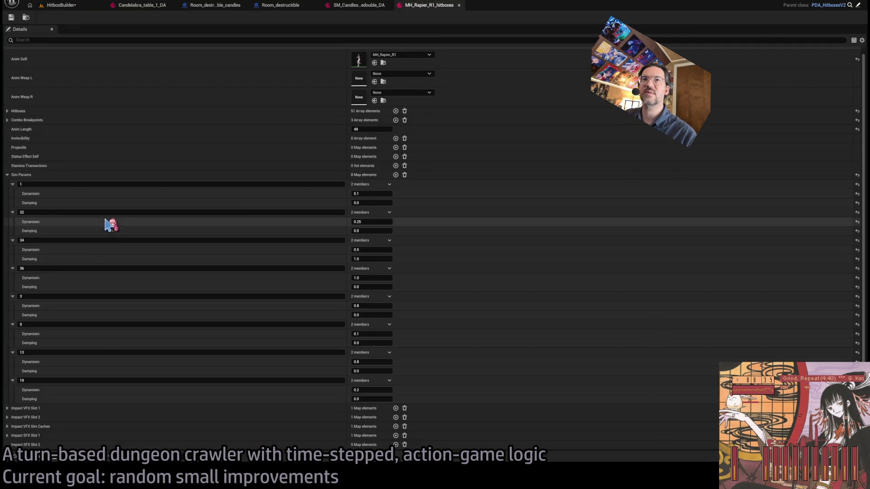
# Add a new Sim Params entry and set its Dynamism to 0.8.
pyautogui.click(396, 175)
pyautogui.click(362, 417)
pyautogui.write('0.2')
pyautogui.press('Return')
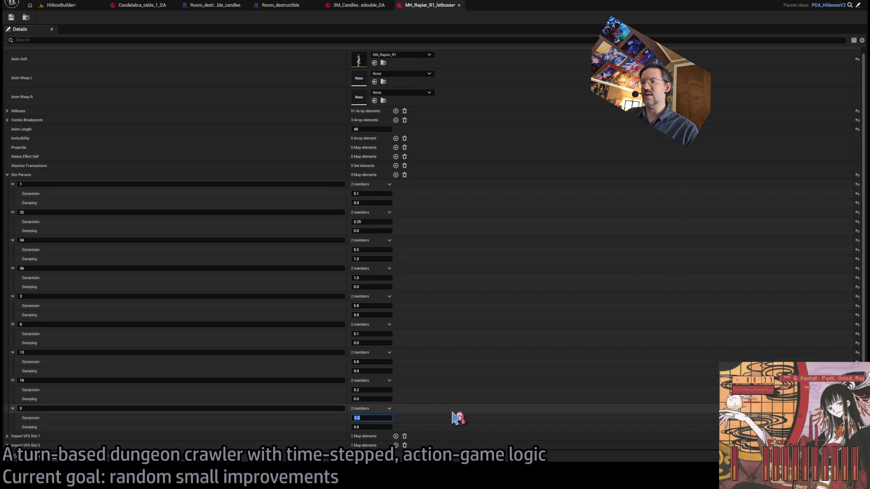
pyautogui.write('0.3')
pyautogui.press('Return')
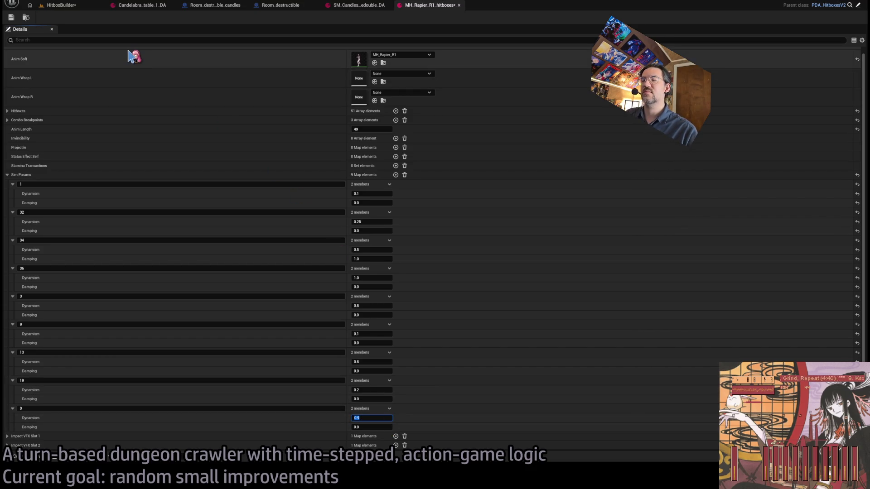
pyautogui.write('0.8')
pyautogui.press('Return')
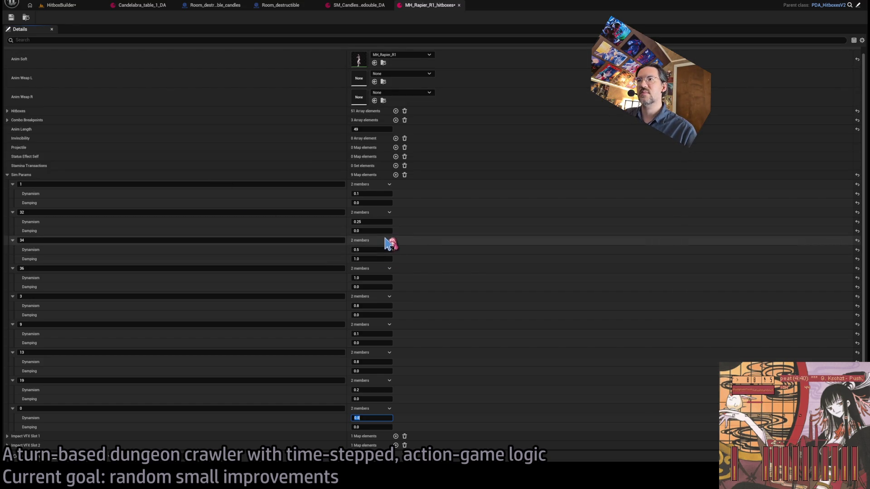
# Delete Sim Params entries 34, 36 and 32.
pyautogui.click(389, 240)
pyautogui.click(401, 259)
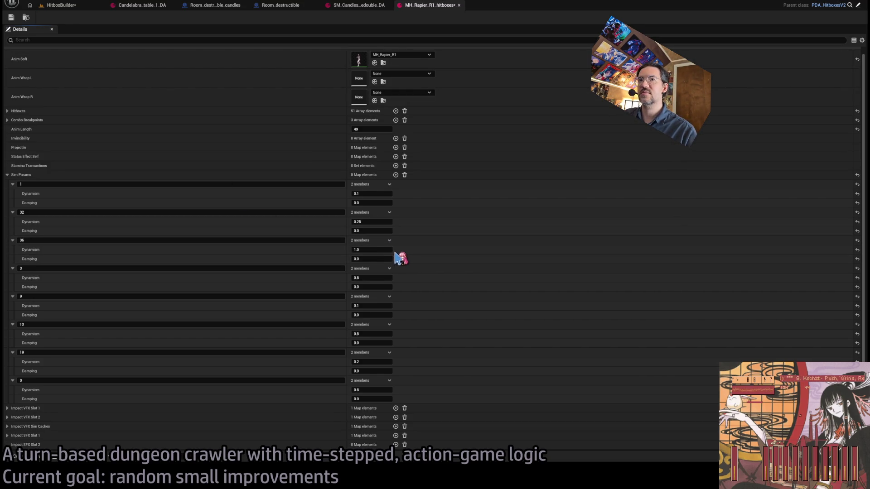
pyautogui.click(389, 241)
pyautogui.click(401, 259)
pyautogui.click(391, 218)
pyautogui.click(400, 237)
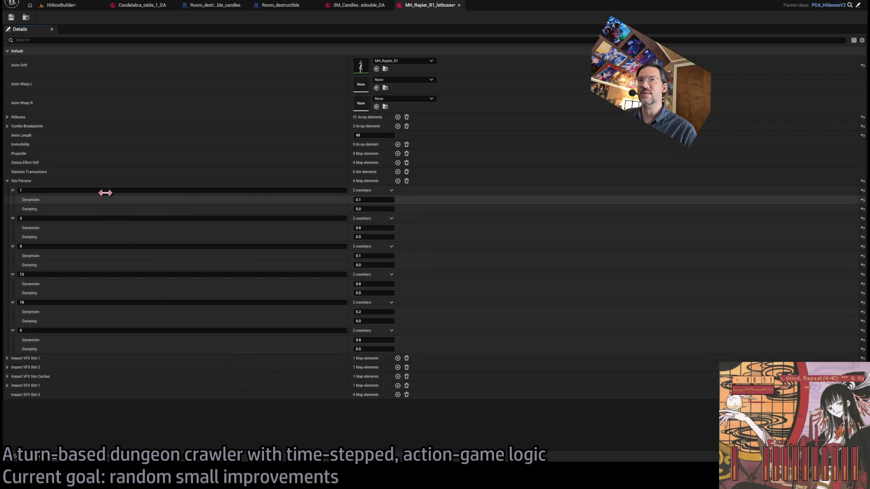
# Rename the new entry's key to 25 and view the HitboxBuilder level.
pyautogui.click(230, 331)
pyautogui.write('25')
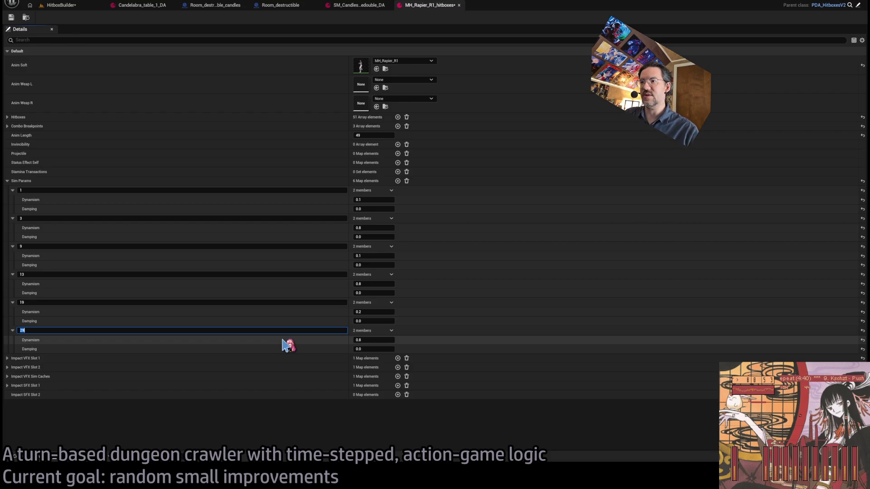
pyautogui.click(88, 6)
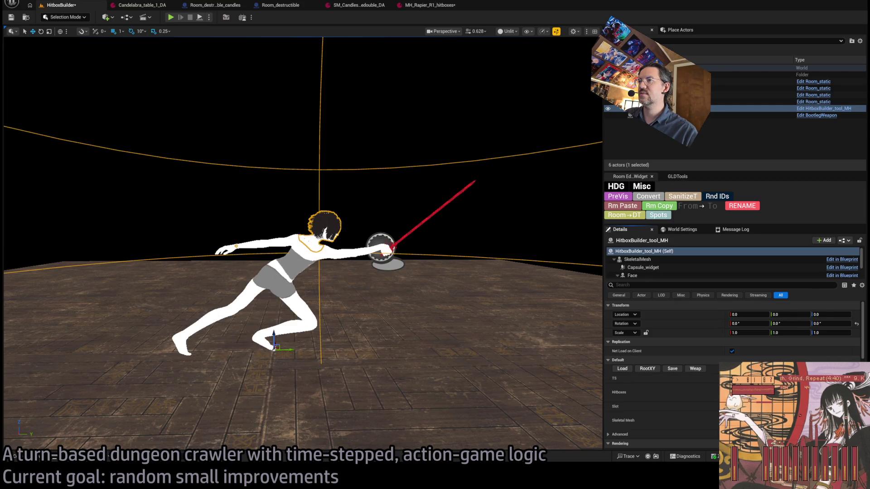
# Set the second Sim Params key to 35 with Dynamism 0.6 and Damping 0.8, then view HitboxBuilder.
pyautogui.click(451, 7)
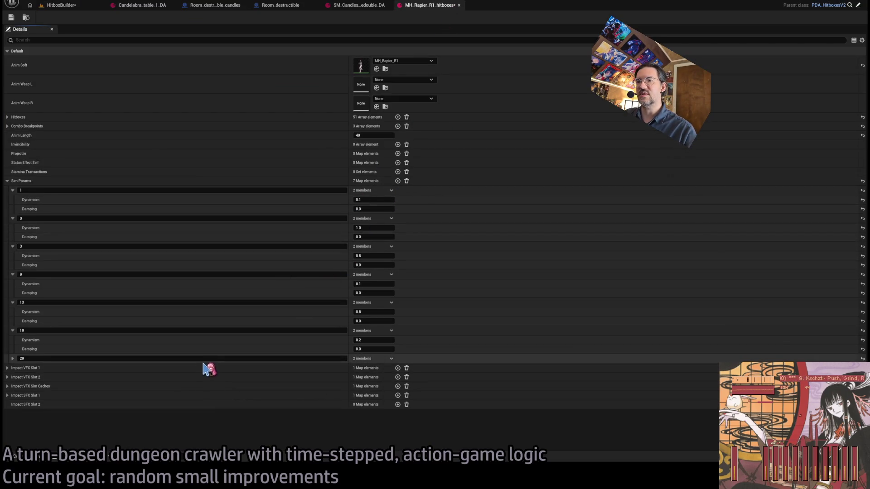
pyautogui.click(68, 220)
pyautogui.write('35')
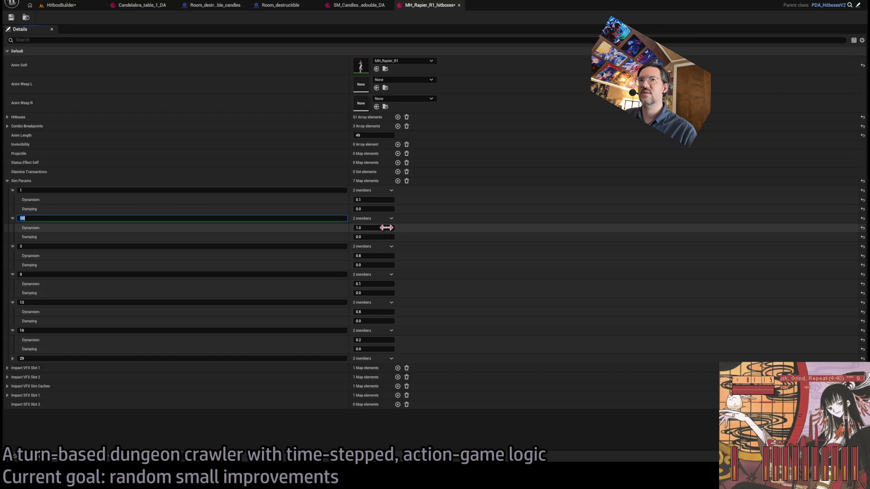
pyautogui.click(381, 227)
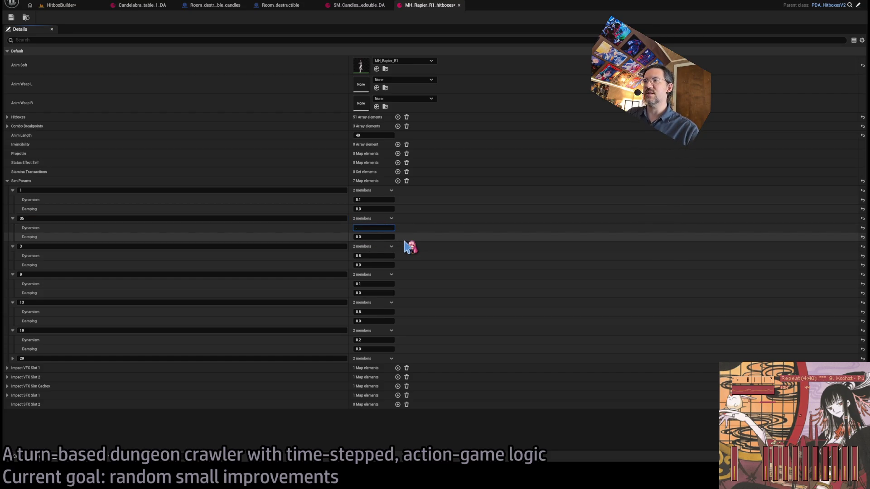
pyautogui.click(380, 236)
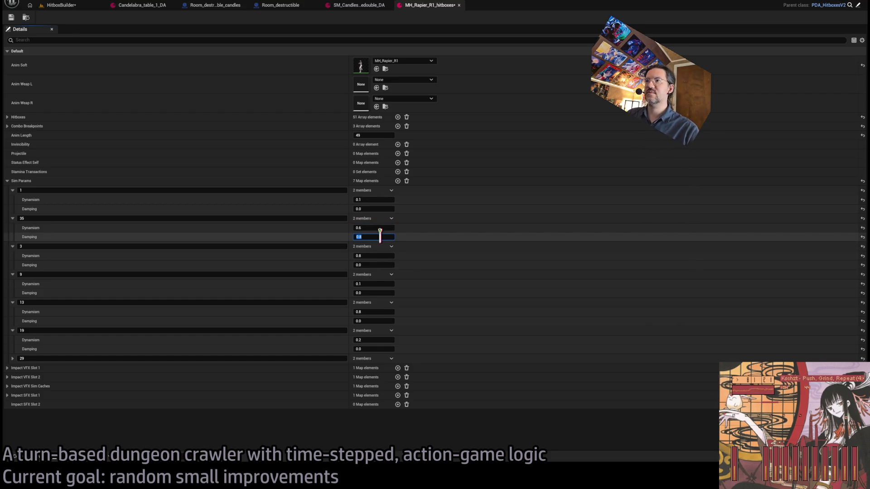
pyautogui.click(63, 5)
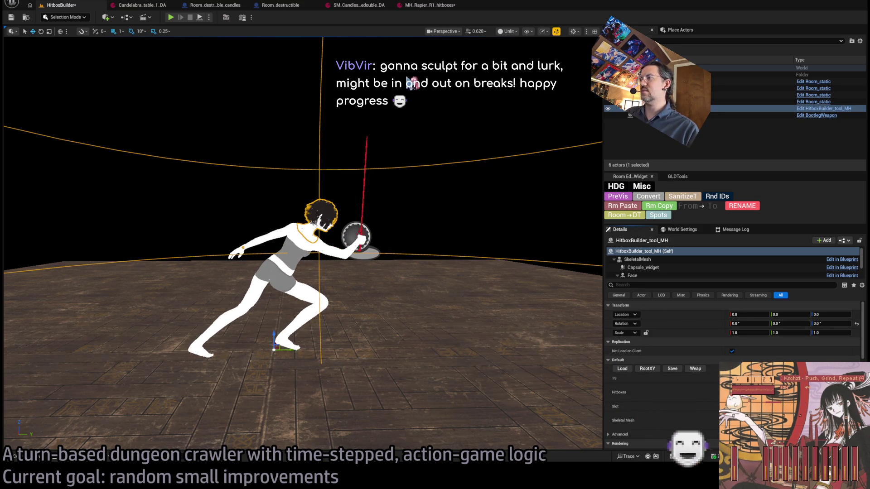
# Add Sim Params key 40 with Dynamism 0.3, then switch back to the level view.
pyautogui.click(429, 5)
pyautogui.click(397, 180)
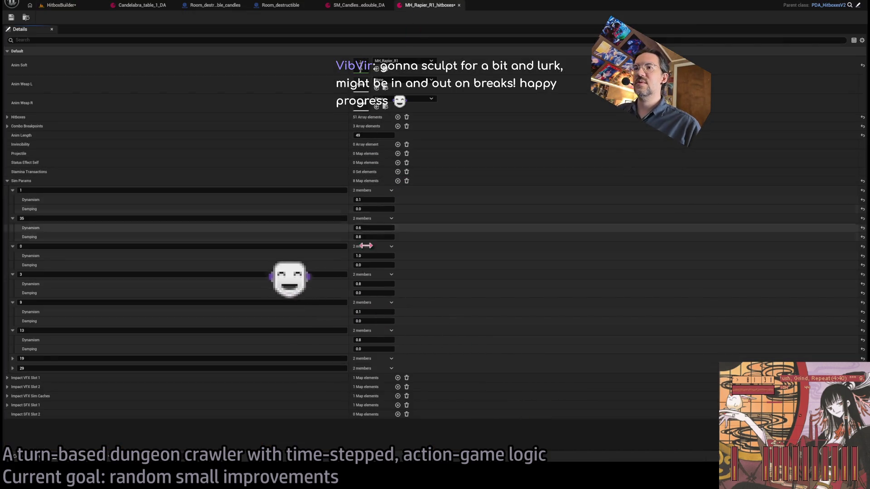
pyautogui.click(276, 368)
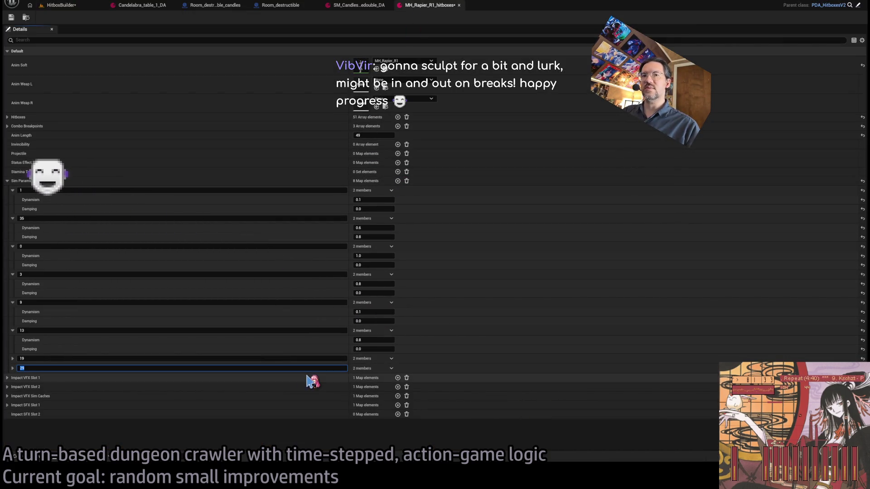
pyautogui.write('40')
pyautogui.press('Return')
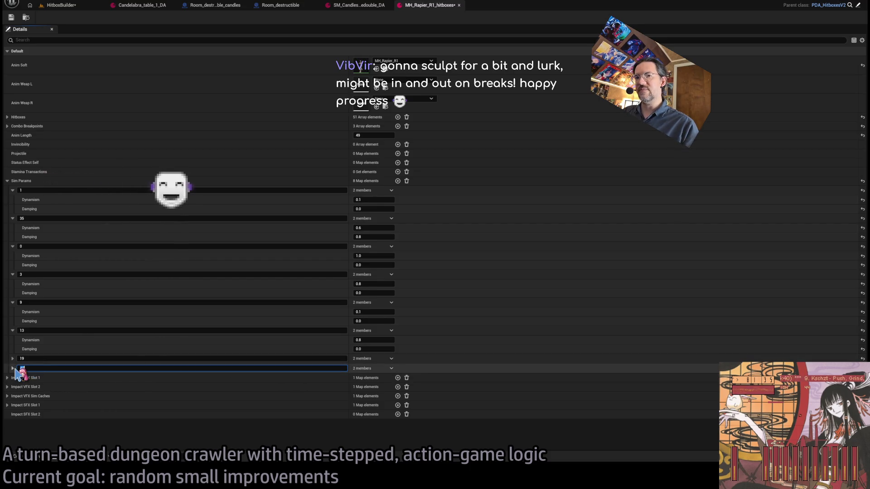
pyautogui.click(13, 368)
pyautogui.moveTo(363, 377); pyautogui.dragTo(376, 378)
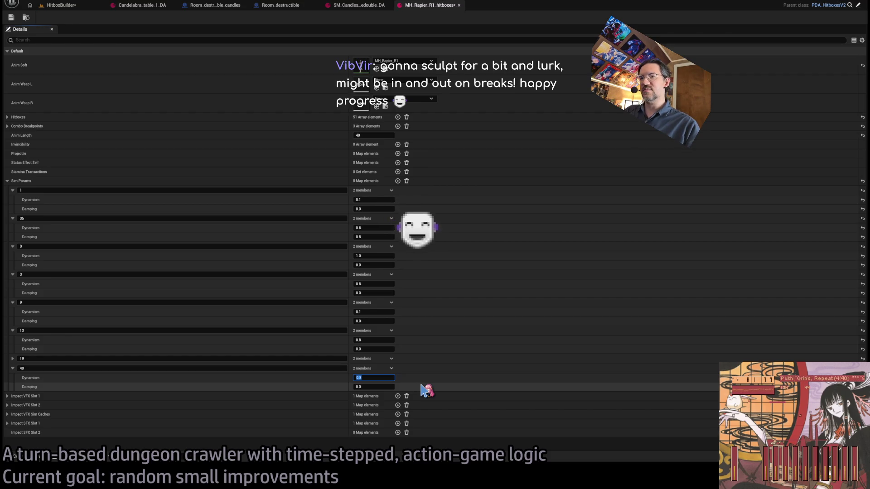
pyautogui.click(387, 387)
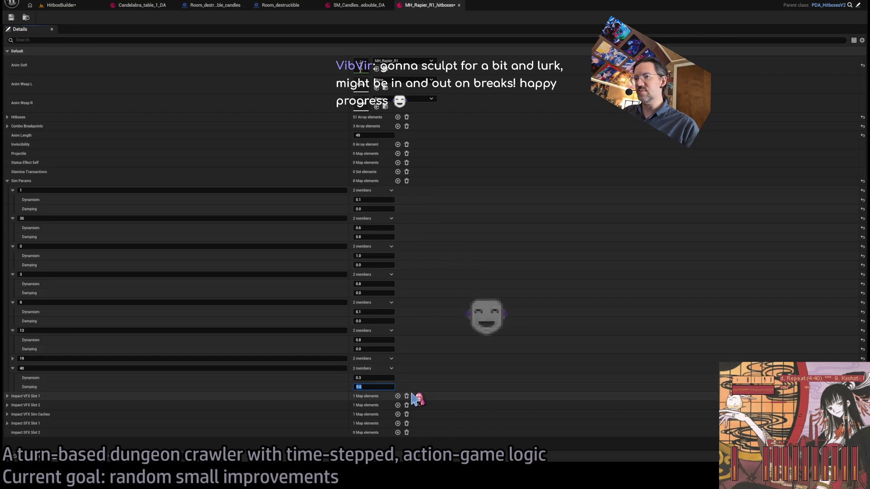
pyautogui.click(68, 6)
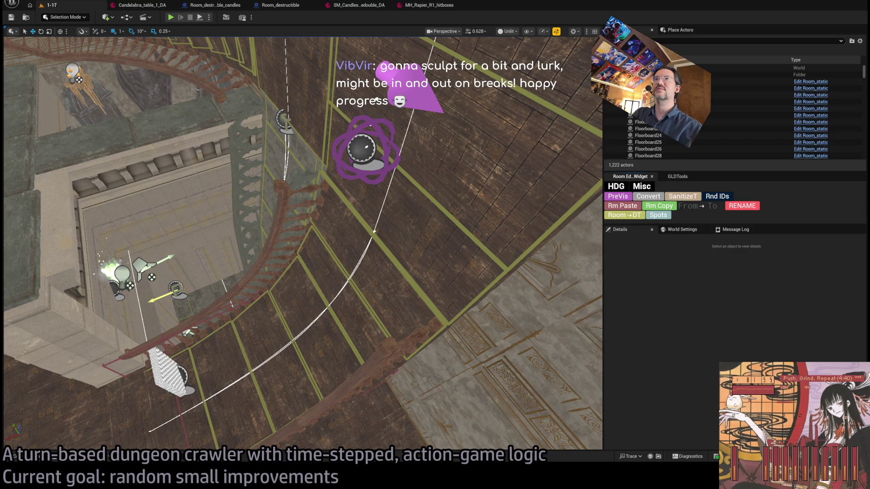
# Start a Play-In-Editor session of level 1-17 with Alt+P.
pyautogui.hotkey('alt', 'p')
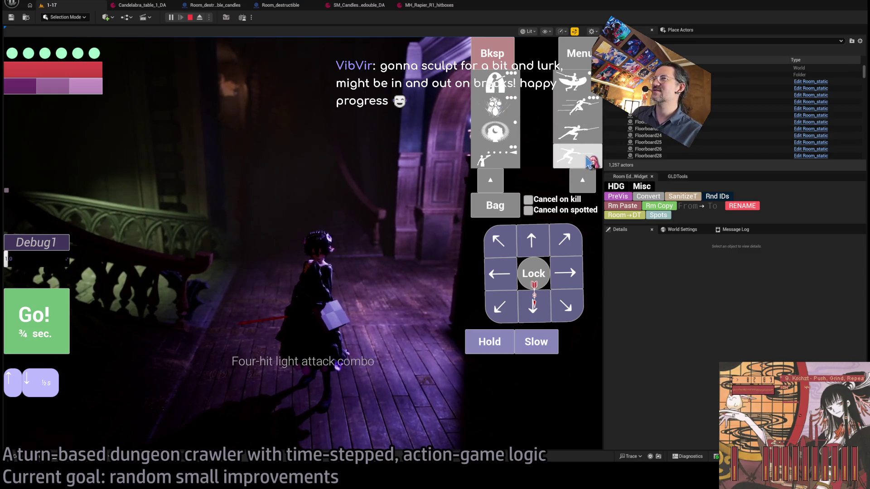
# Queue two four-hit light rapier attack combos and execute the turn.
pyautogui.click(564, 157)
pyautogui.click(576, 156)
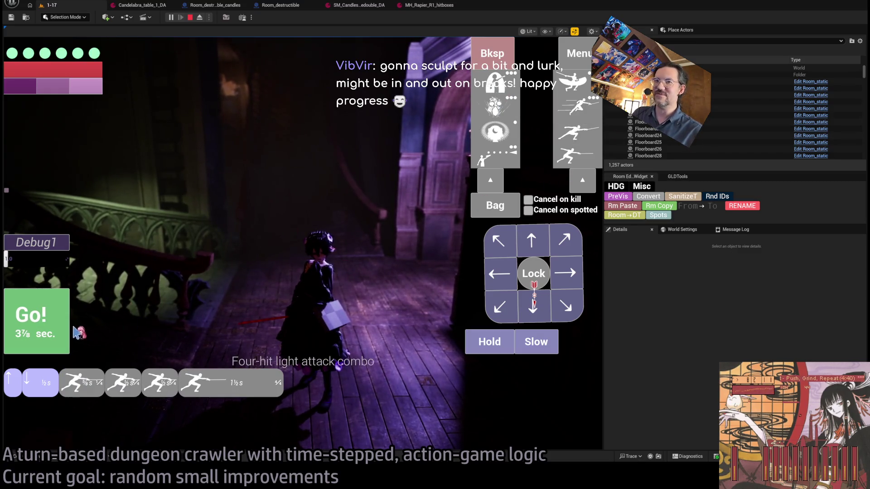
pyautogui.press('space')
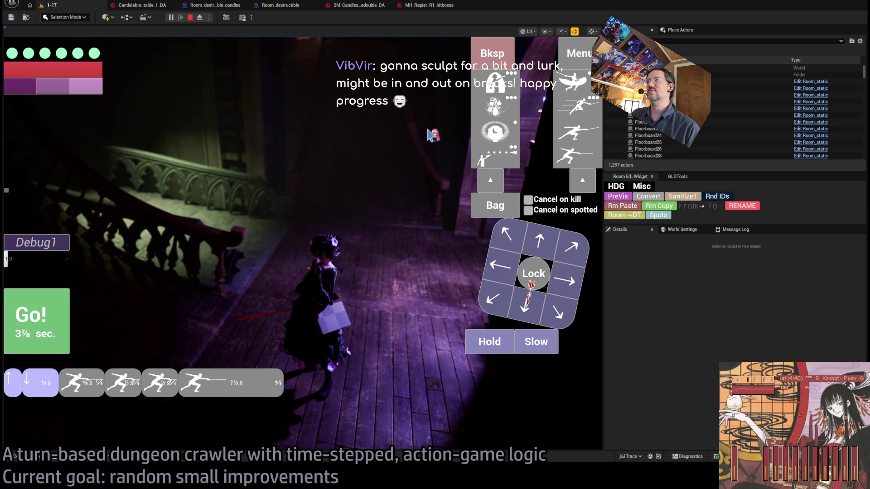
pyautogui.click(487, 61)
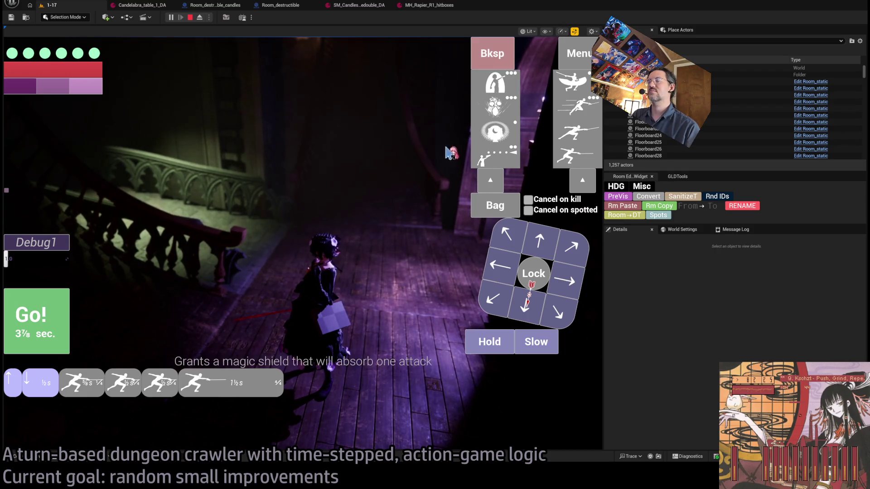
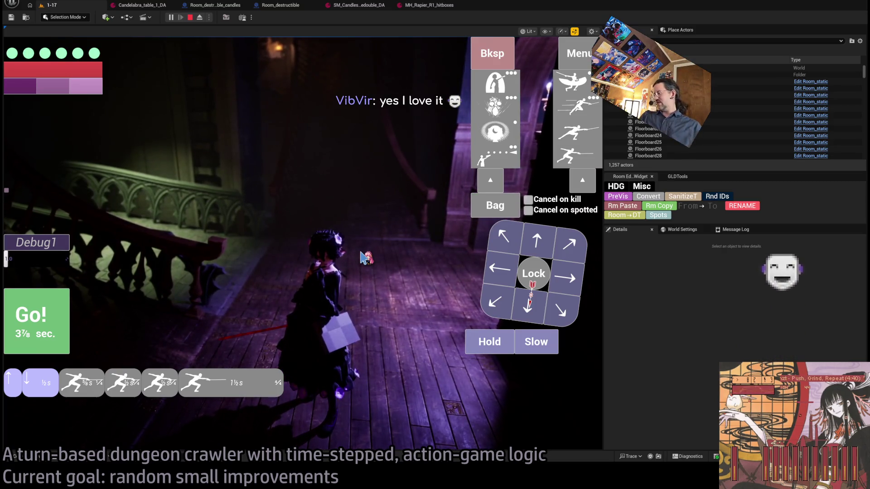
# Turn the character, run several queued rapier attack and combo turns, then stop the play session.
pyautogui.click(495, 271)
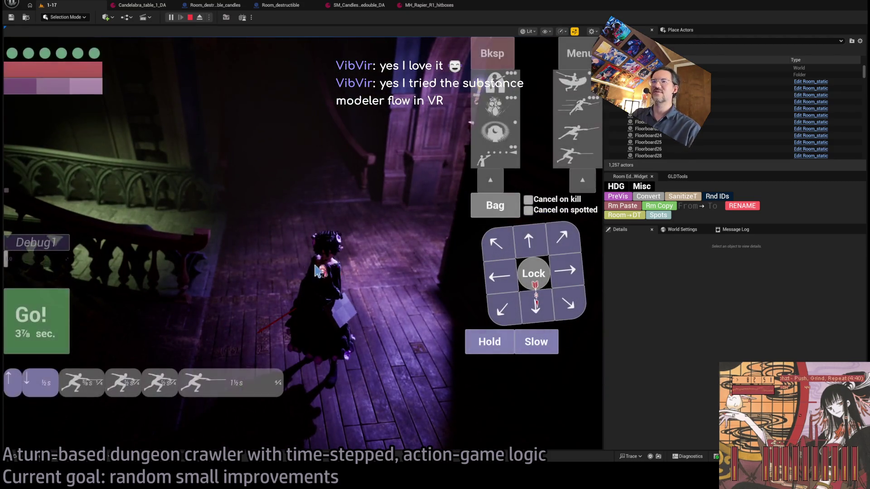
pyautogui.click(482, 80)
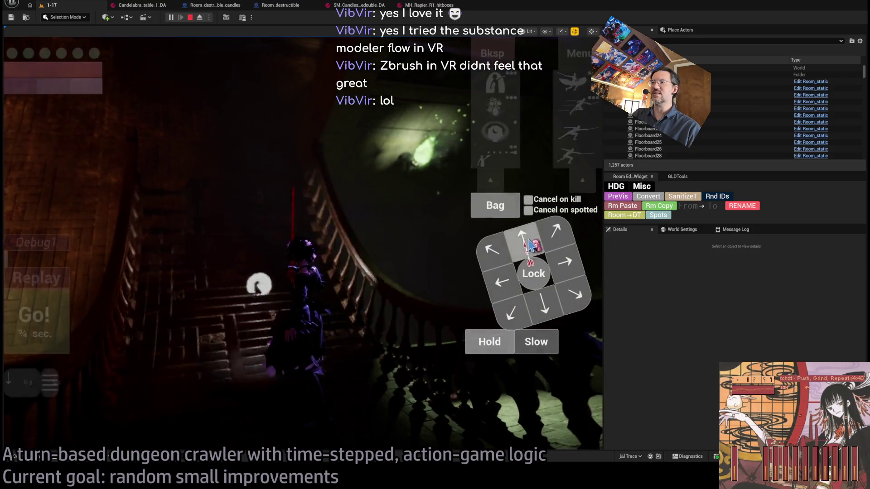
pyautogui.click(502, 286)
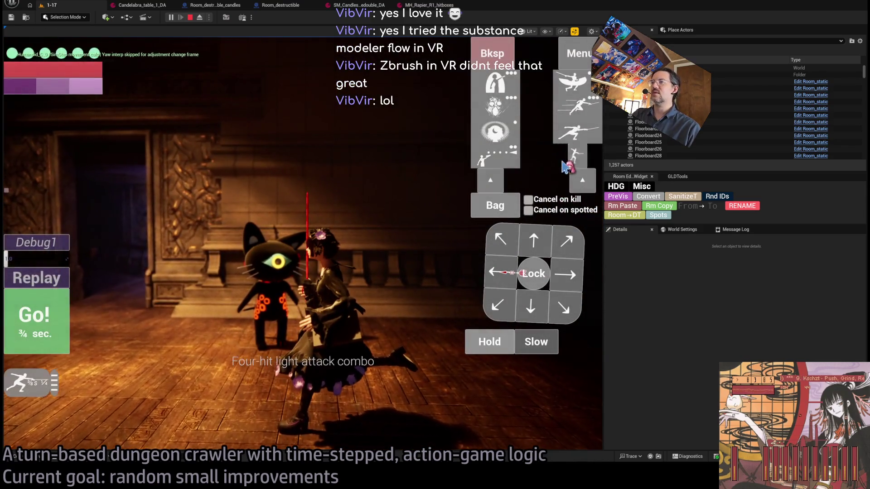
pyautogui.click(582, 151)
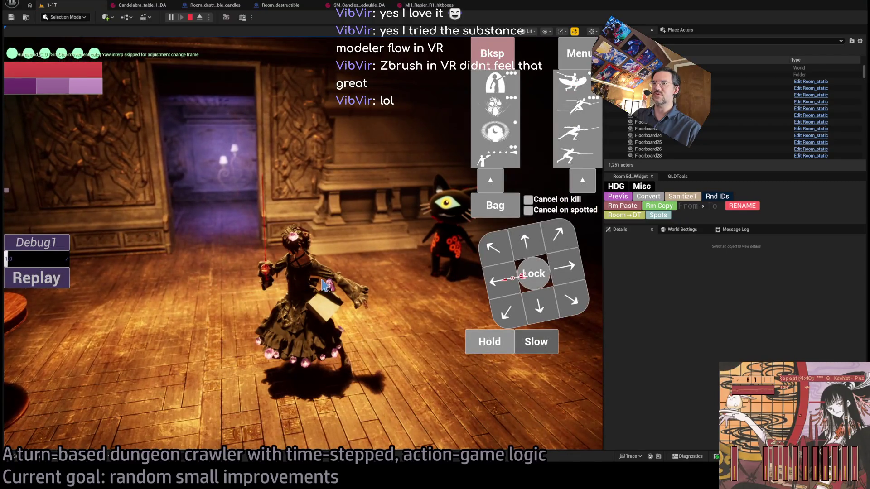
pyautogui.click(575, 154)
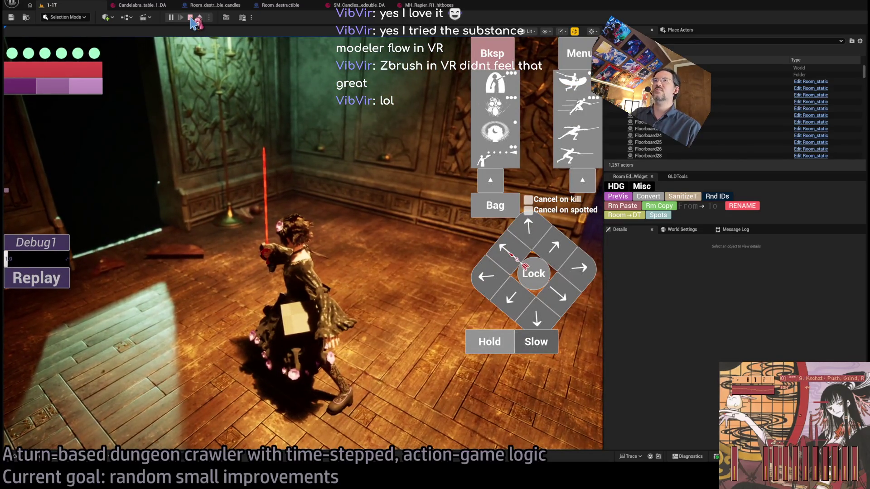
pyautogui.click(190, 18)
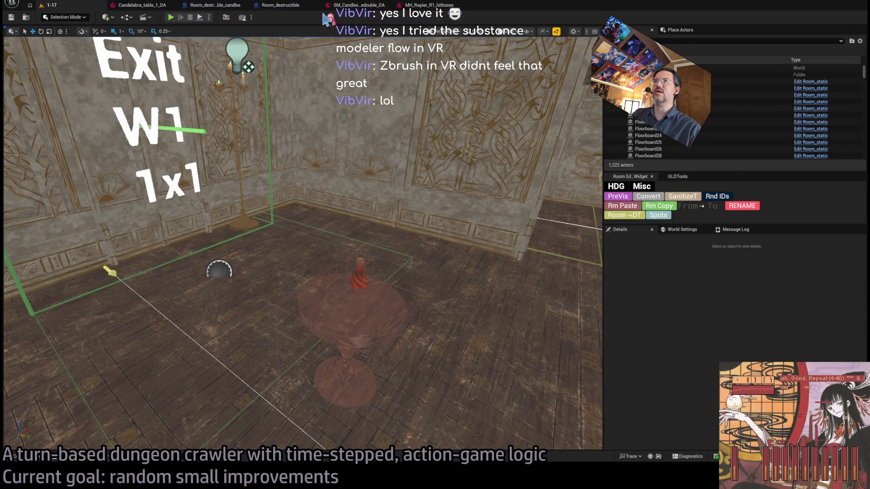
# In MH_Rapier_R1_hitboxes set entry 35 Damping to 1.0, lower its Dynamism, then playtest level 1-17.
pyautogui.click(426, 7)
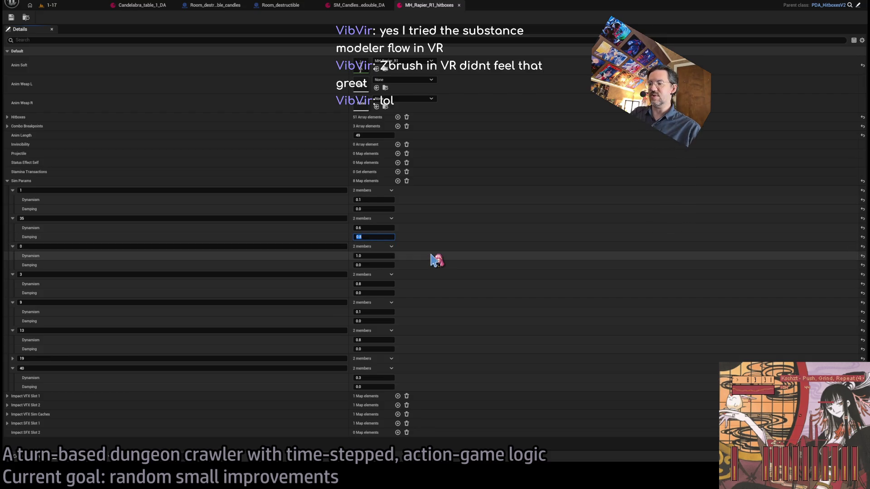
pyautogui.press('Up')
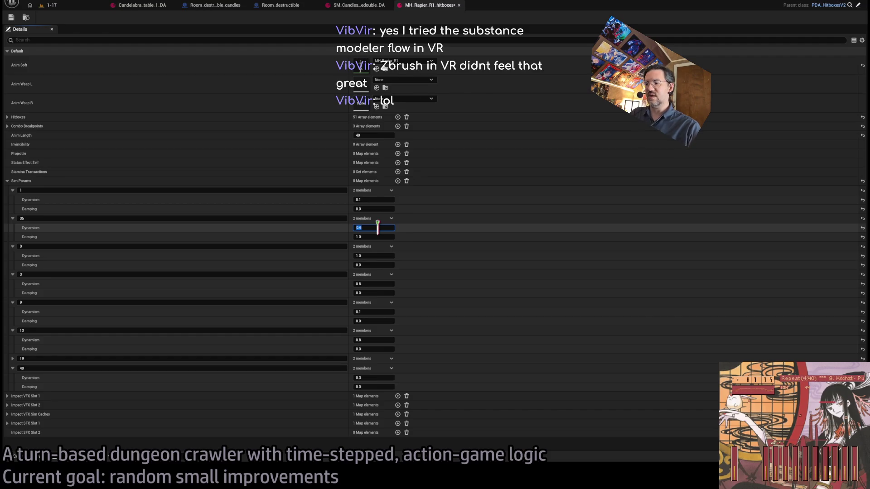
pyautogui.press('Down')
pyautogui.press('Down')
pyautogui.press('Down')
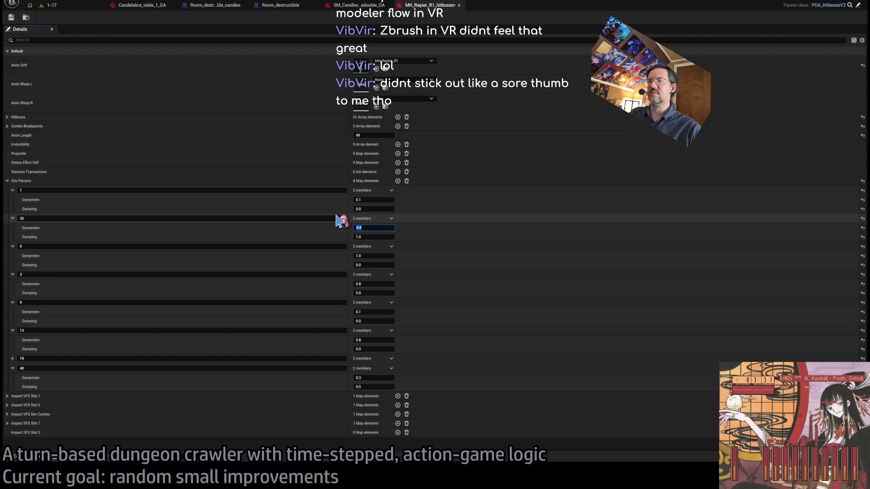
pyautogui.click(60, 8)
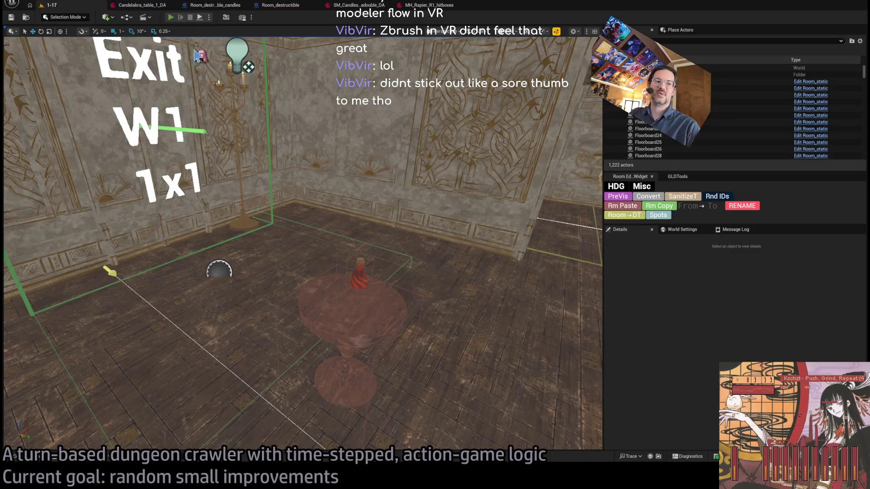
pyautogui.hotkey('alt', 'p')
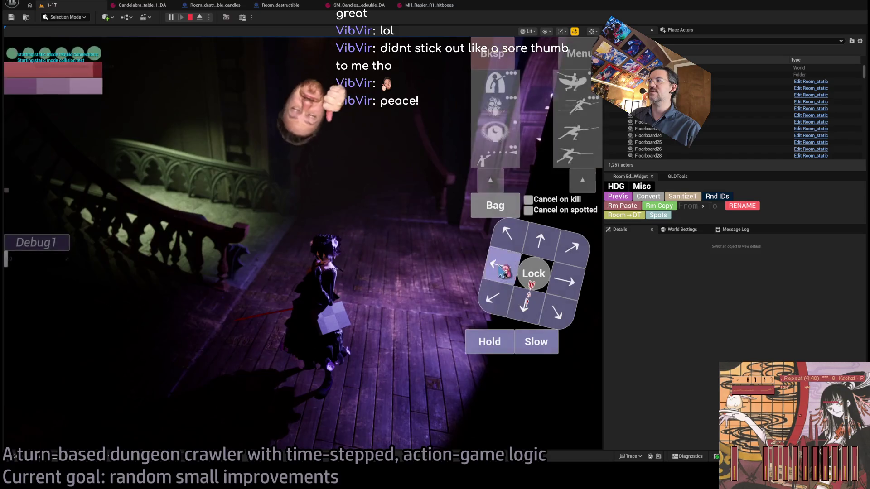
# Run the four-hit rapier combo, then raise entry 40's Dynamism from 0.3 to 0.7 in the hitboxes asset.
pyautogui.click(562, 166)
pyautogui.click(36, 319)
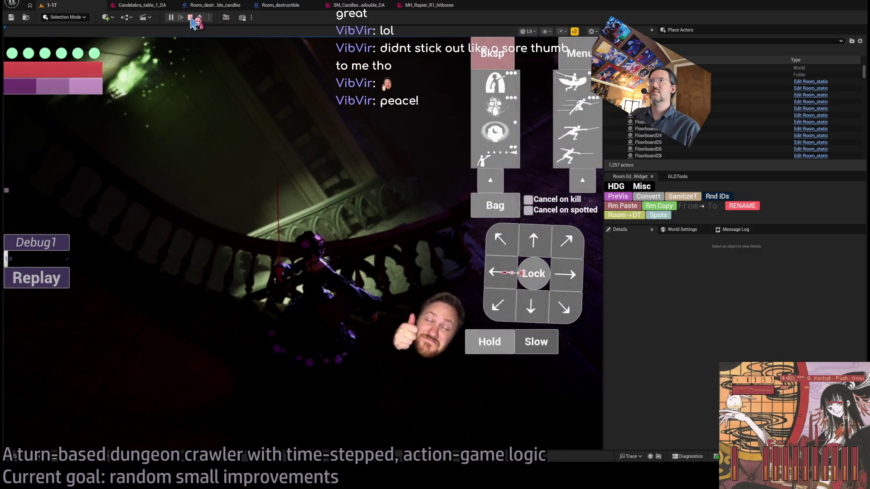
pyautogui.click(423, 5)
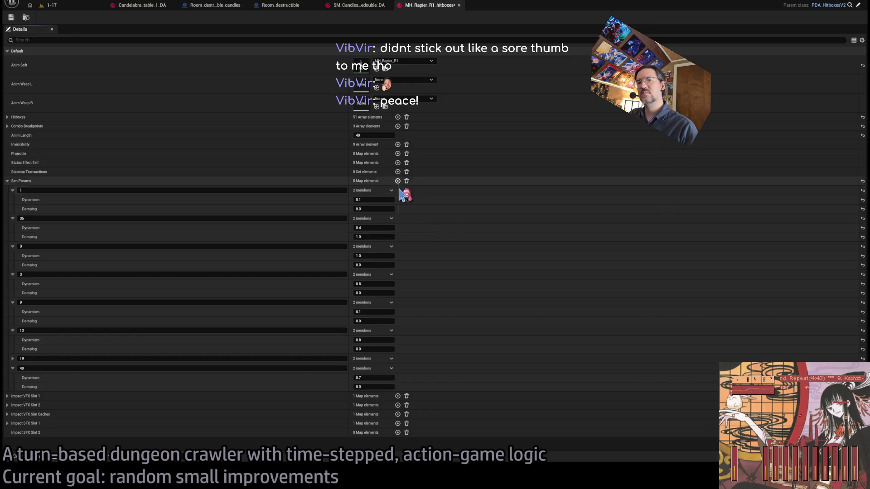
# Change the rapier hitboxes Sim Params key 0 to 46, then go back to level 1-17.
pyautogui.click(89, 246)
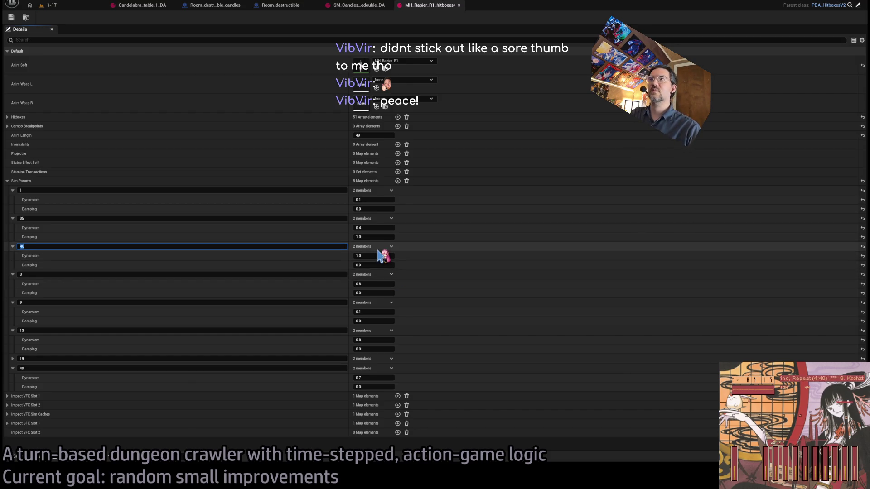
pyautogui.click(378, 256)
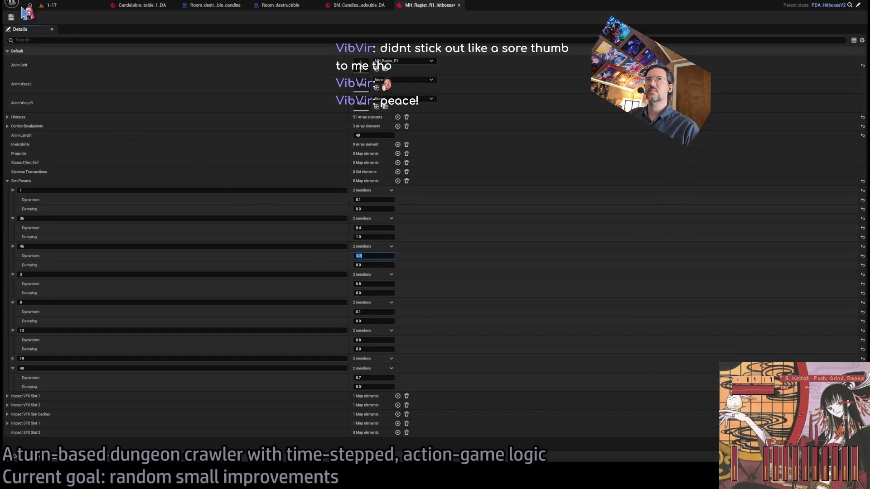
pyautogui.write('0.2')
pyautogui.click(46, 7)
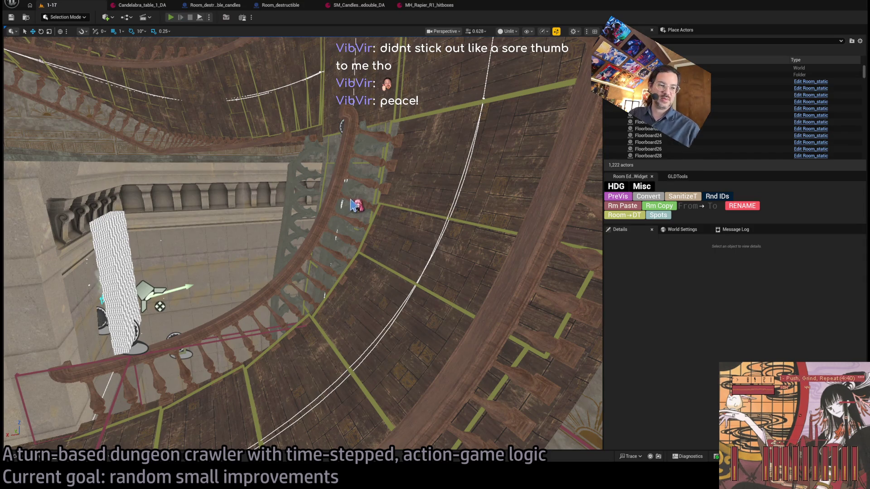
# Start a play session and run a double thrust combo turn.
pyautogui.hotkey('alt', 'p')
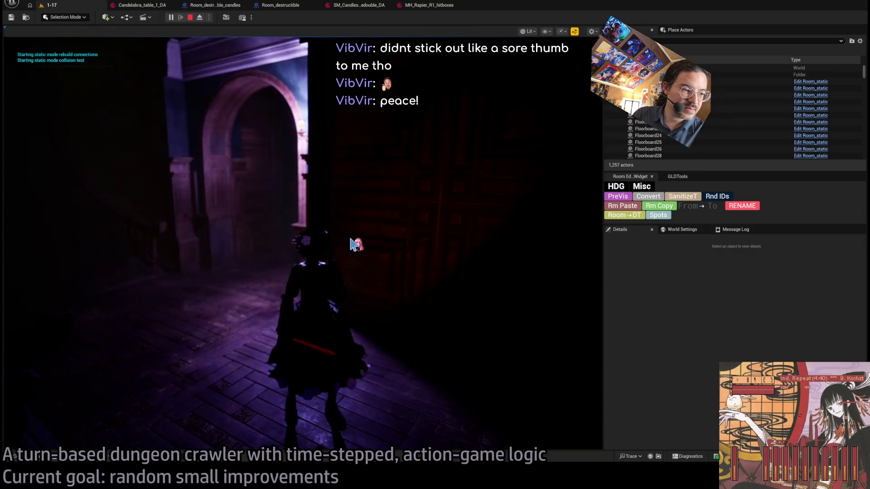
pyautogui.click(536, 344)
pyautogui.click(577, 158)
pyautogui.click(43, 352)
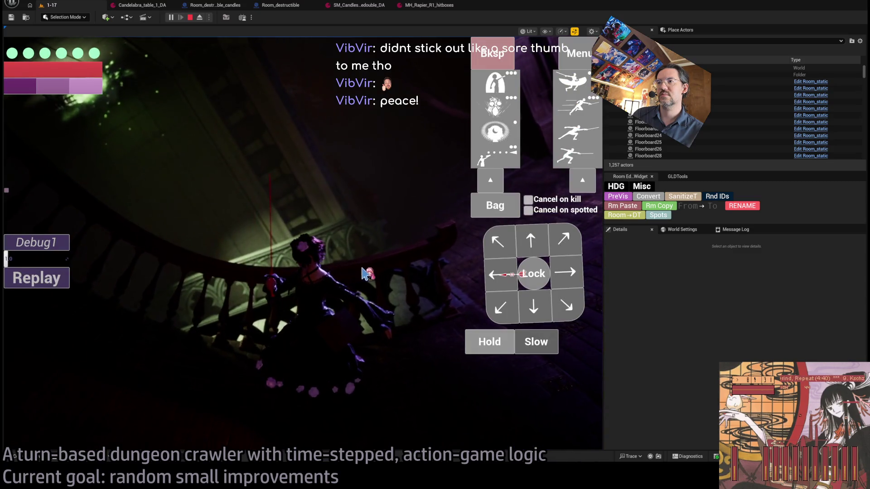
# Queue another combo ending with the projectile skill, run it, and stop playing.
pyautogui.click(570, 287)
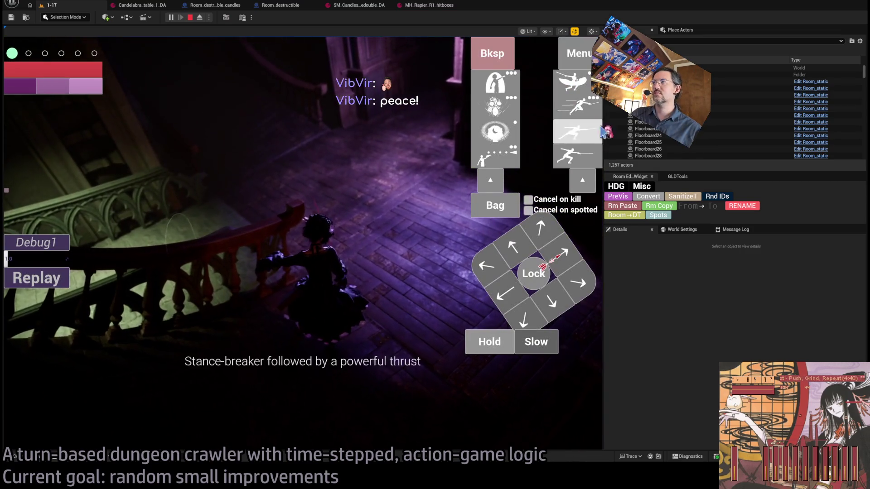
pyautogui.click(495, 106)
pyautogui.click(486, 62)
pyautogui.click(573, 134)
pyautogui.click(495, 157)
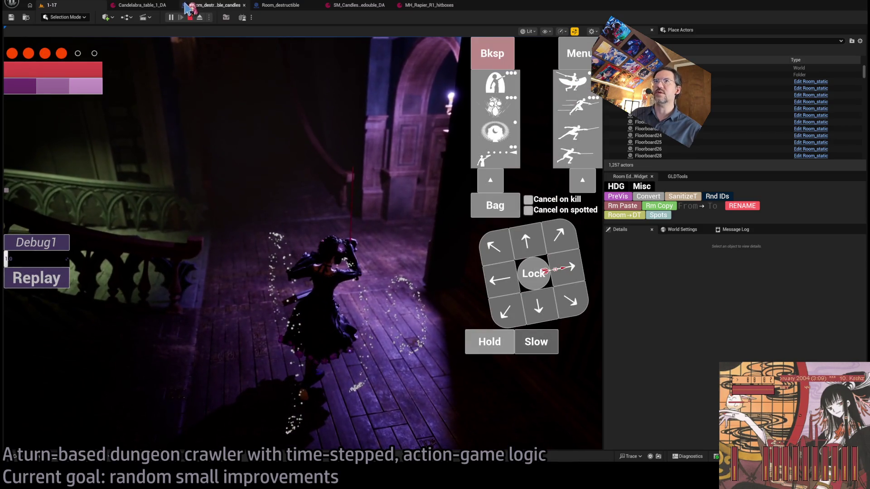
pyautogui.click(191, 17)
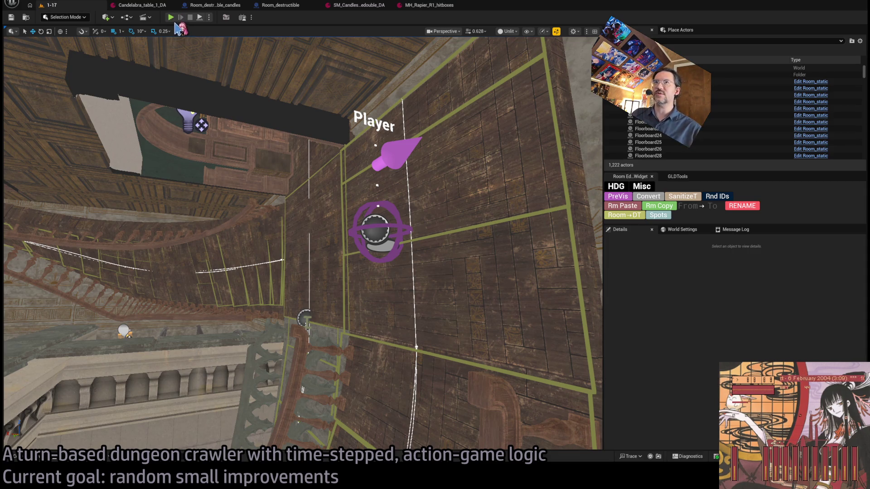
# Run one more brief play session, end it, and show the Mansion StaticMeshes Lights folder.
pyautogui.hotkey('alt', 'p')
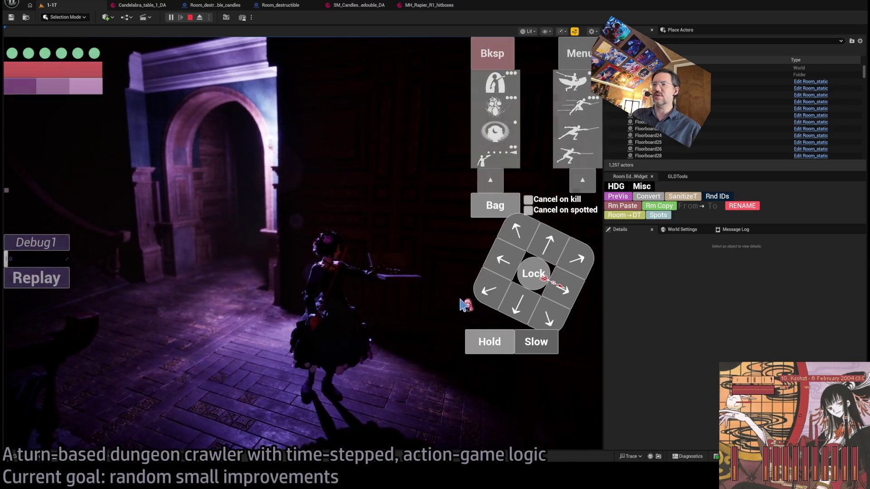
pyautogui.press('Escape')
pyautogui.hotkey('ctrl', 'space')
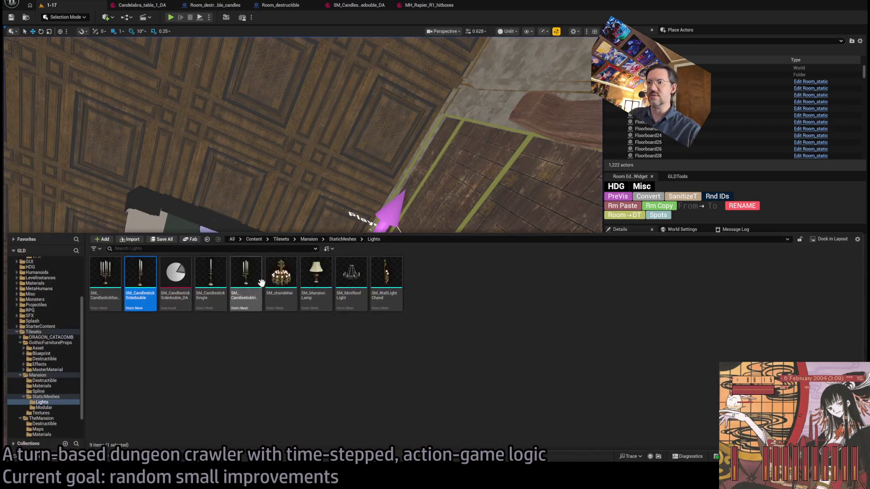
# From the Content root, open both Hu_Weapon_Pickup data assets found by searching 'pickup'.
pyautogui.scroll(3, 45, 303)
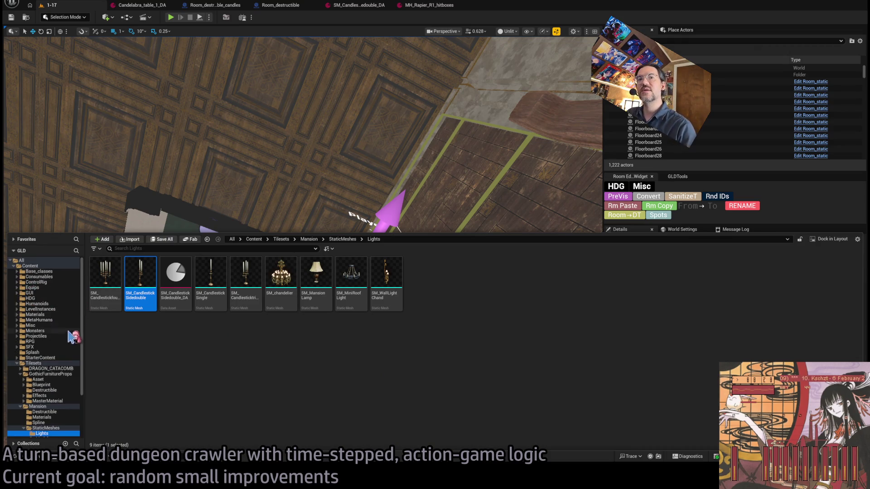
pyautogui.click(18, 363)
pyautogui.keyDown('ctrl'); pyautogui.click(31, 363); pyautogui.keyUp('ctrl')
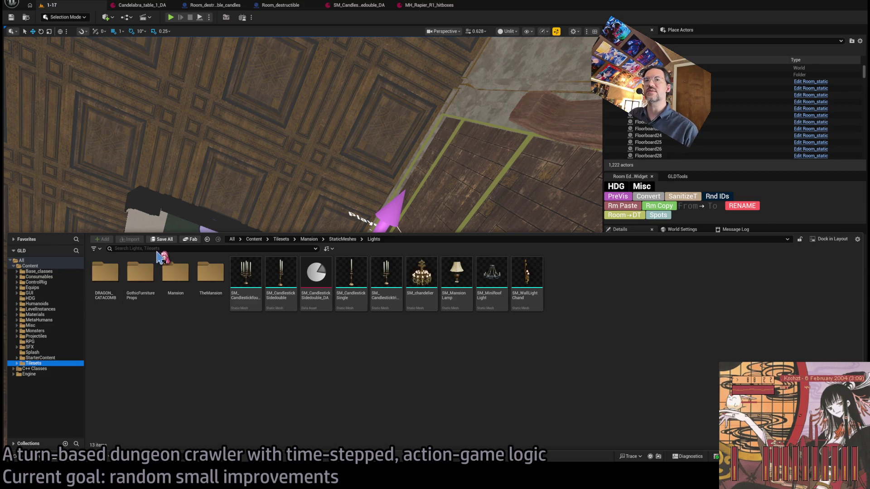
pyautogui.click(30, 266)
pyautogui.write('pickup')
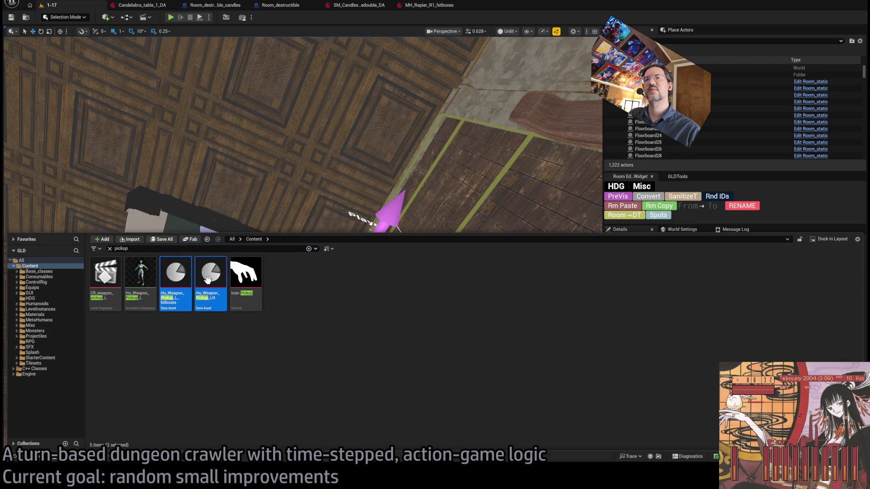
pyautogui.press('Return')
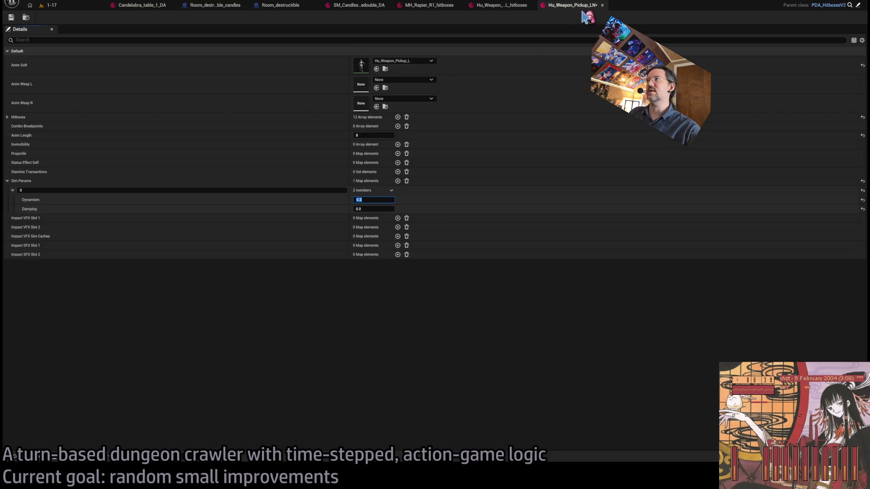
# Set Sim Params entry 0 Dynamism to 0.2, save Hu_Weapon_Pickup_LN, and return to level 1-17.
pyautogui.click(504, 8)
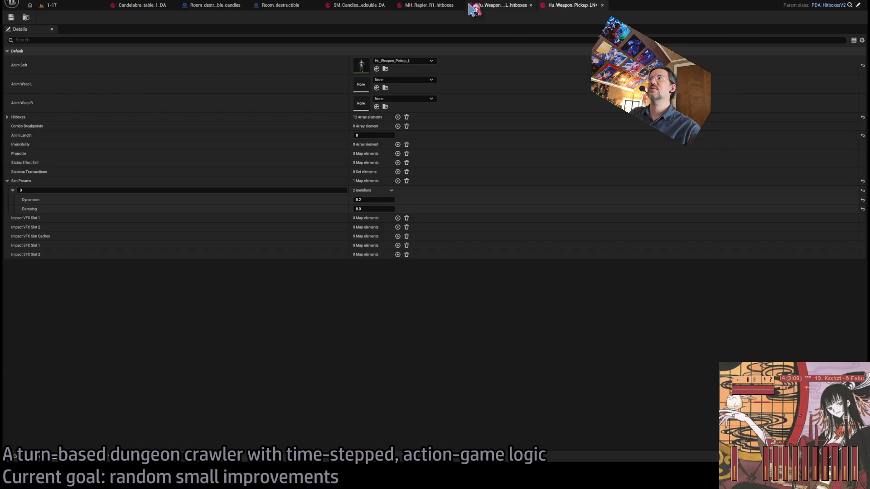
pyautogui.click(10, 18)
pyautogui.click(82, 7)
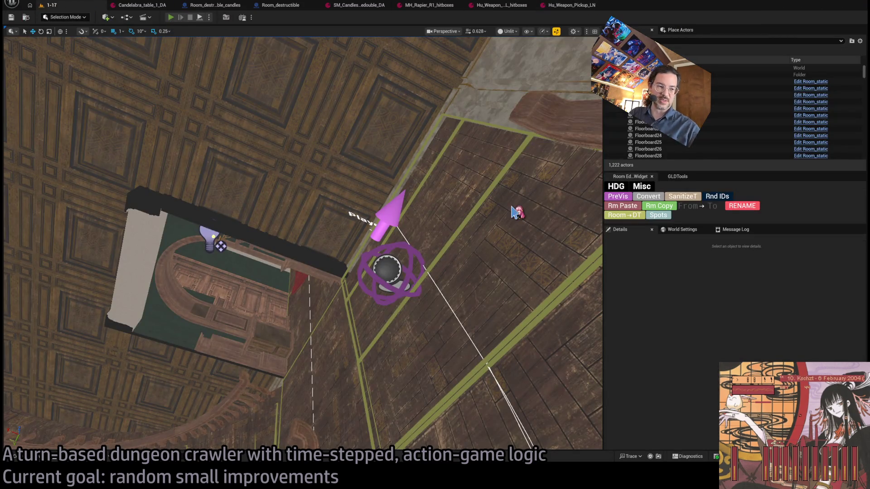
# Run a quick play-test turn and stop the session.
pyautogui.hotkey('alt', 'p')
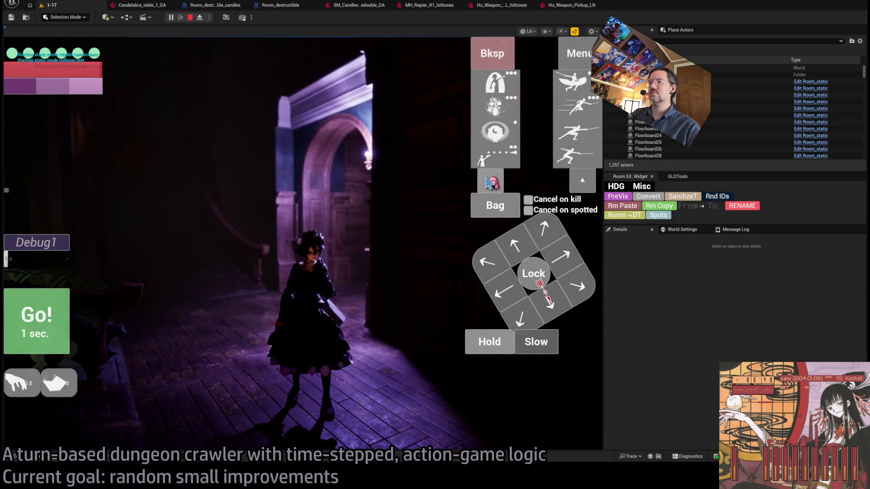
pyautogui.click(54, 316)
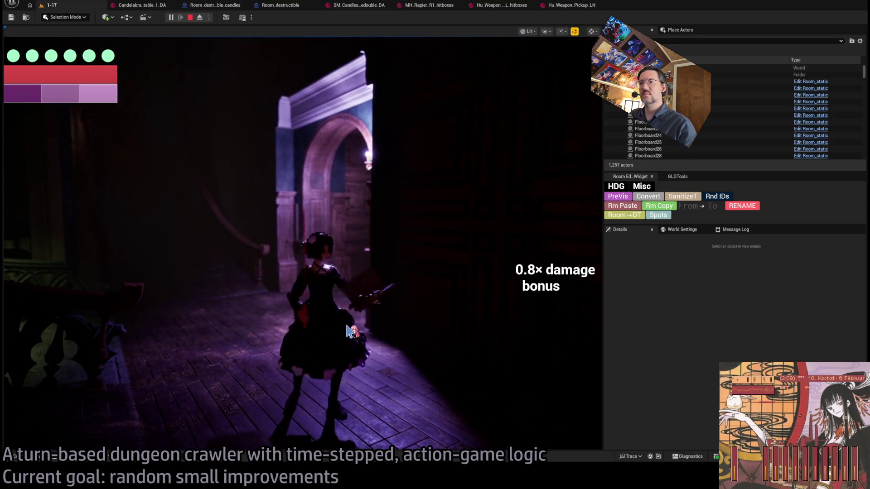
pyautogui.click(191, 18)
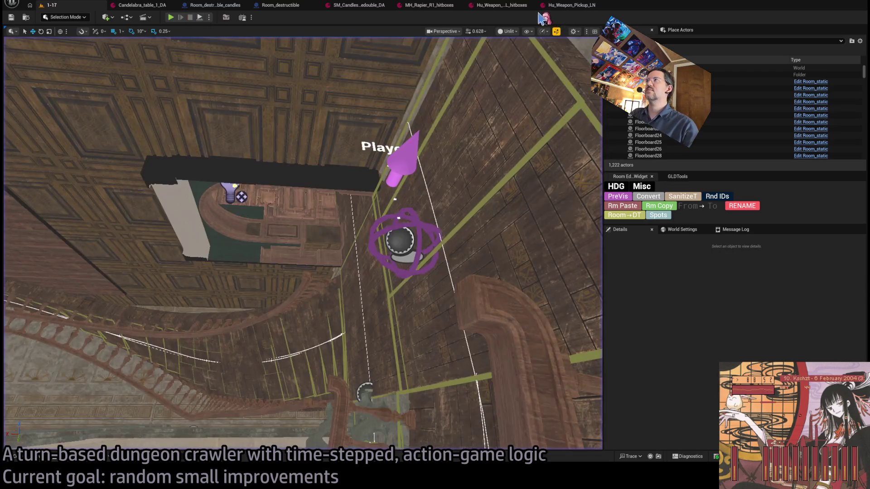
# Retune the cloth Damping in both Hu_Weapon hitbox assets, then return to the level.
pyautogui.click(506, 8)
pyautogui.click(391, 208)
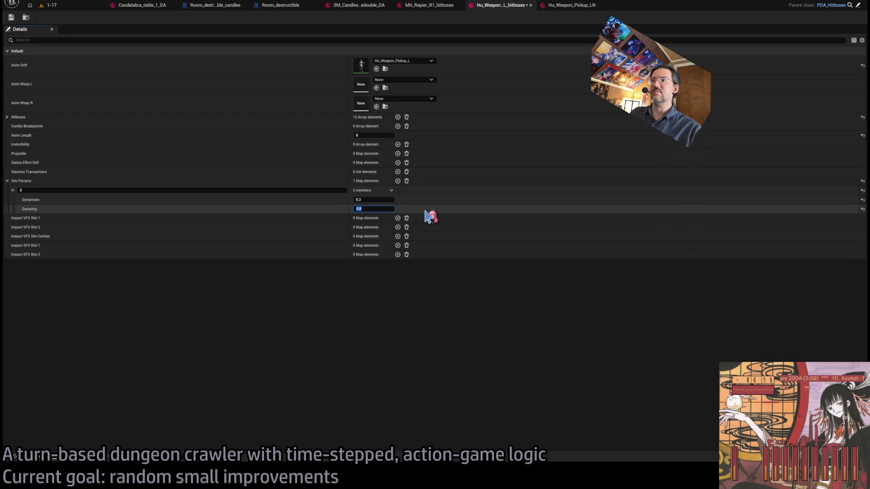
pyautogui.click(539, 5)
pyautogui.click(381, 209)
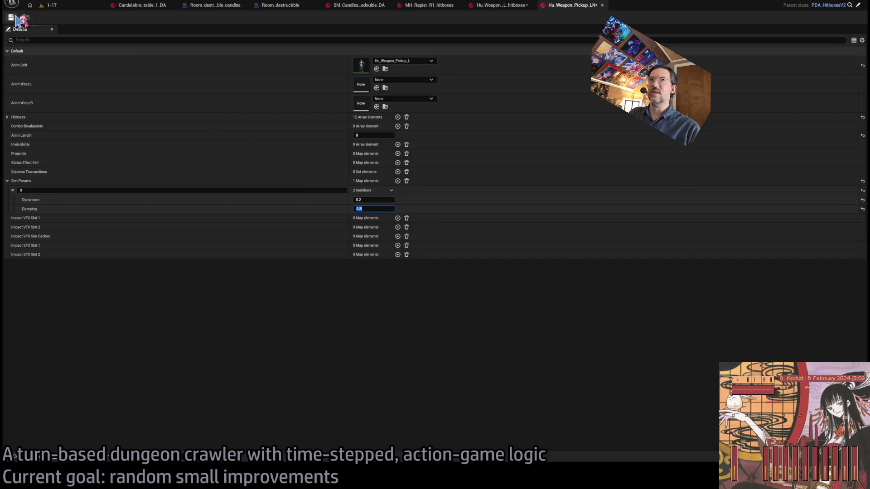
pyautogui.click(76, 8)
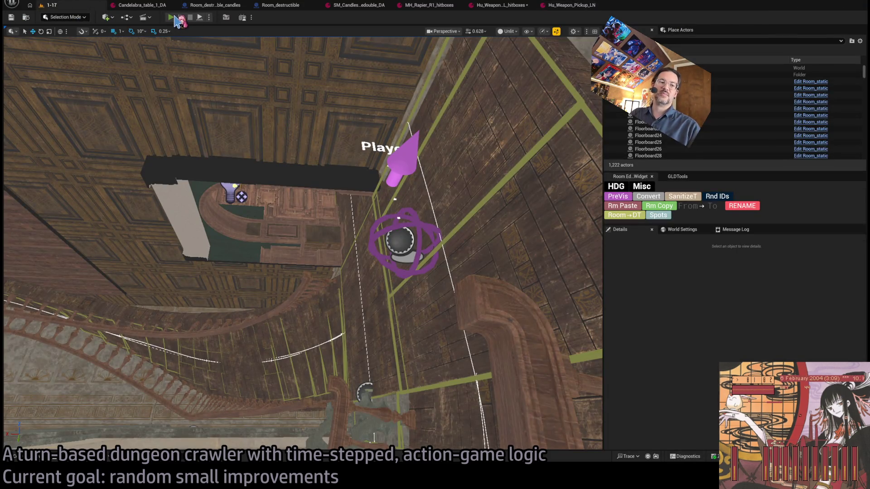
# Play-test an attack turn, then adjust the left weapon asset's cloth Dynamism and return to the level.
pyautogui.click(171, 17)
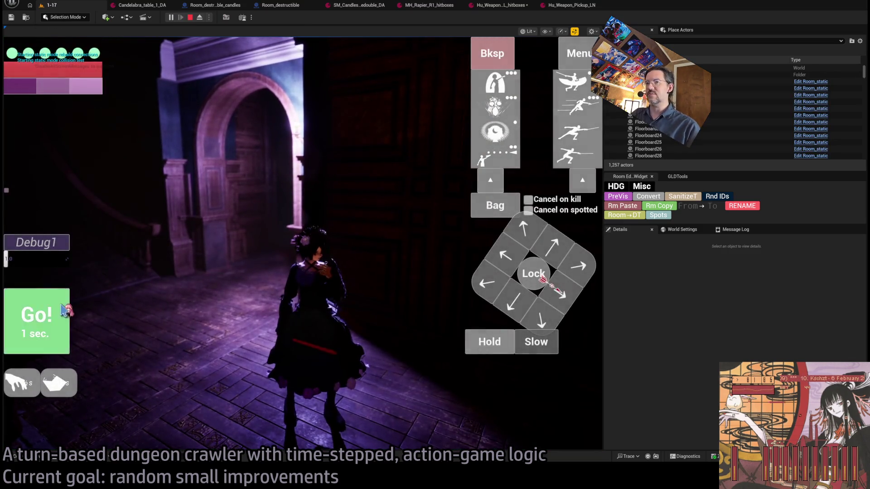
pyautogui.click(64, 306)
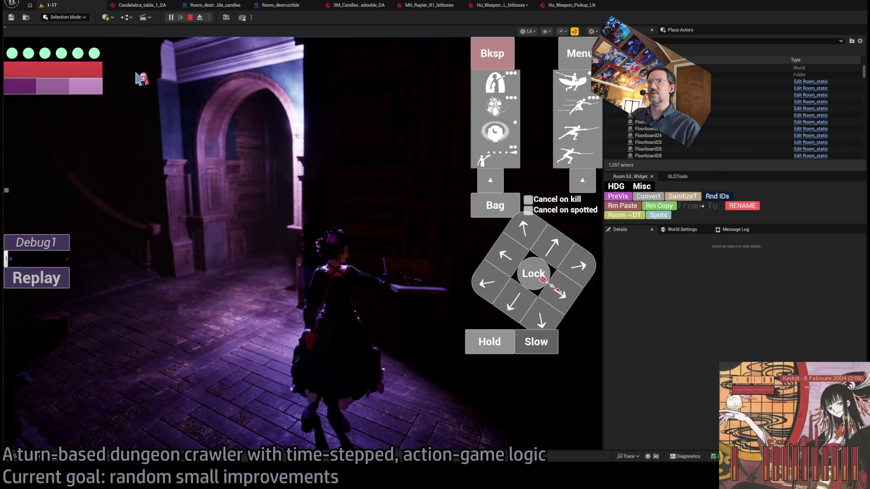
pyautogui.click(191, 17)
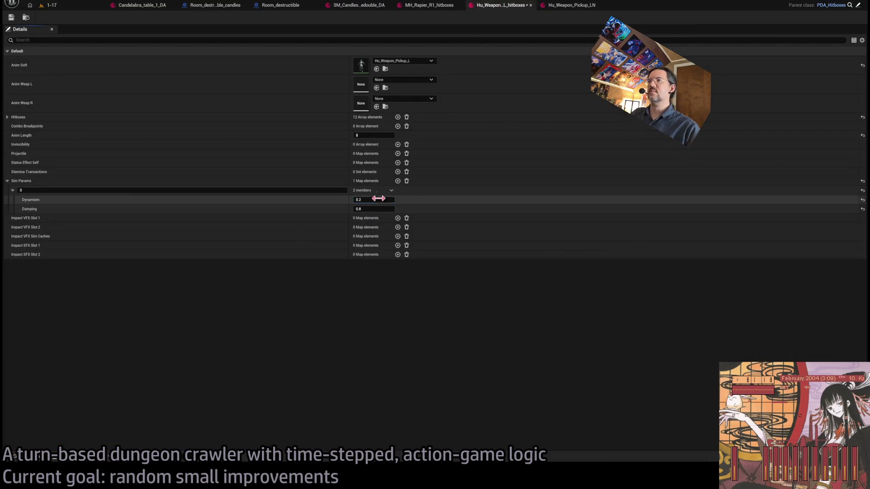
pyautogui.click(380, 198)
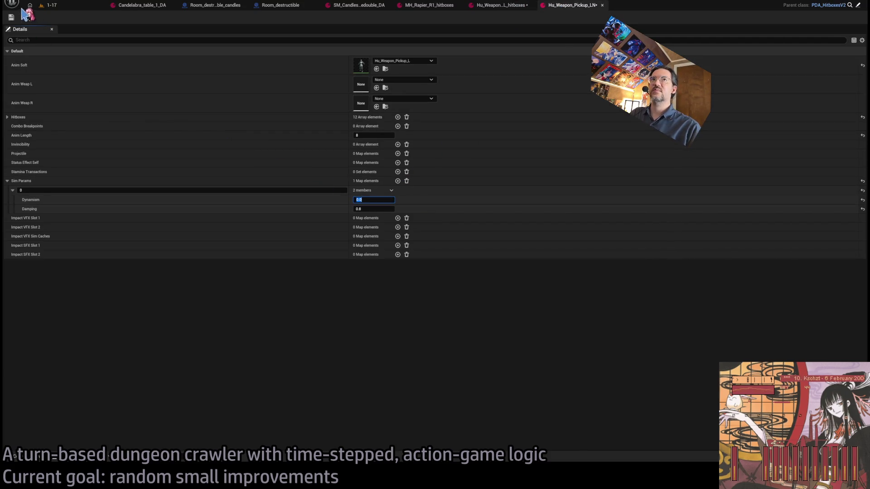
pyautogui.click(50, 5)
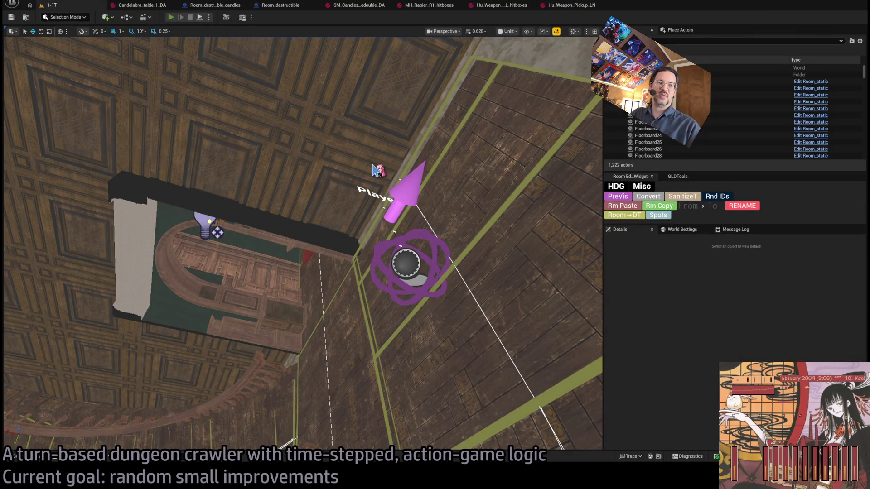
# Play the level, replay the last turn, and run a light attack combo turn.
pyautogui.hotkey('alt', 'p')
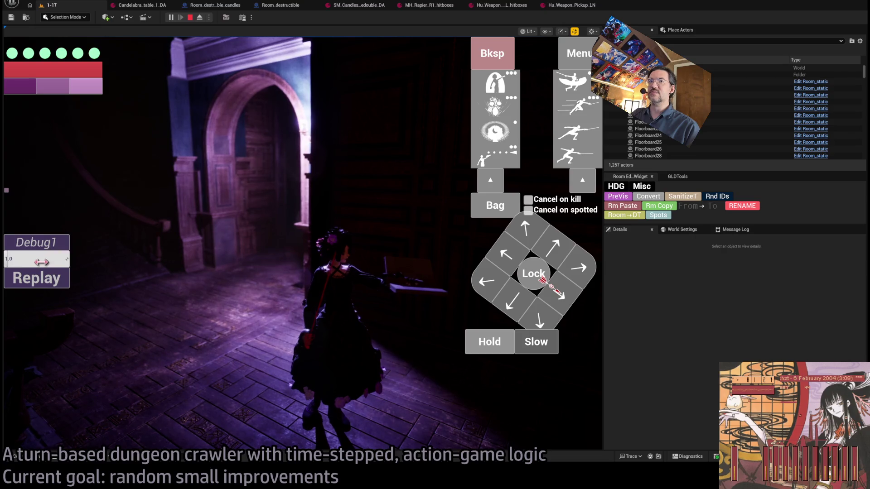
pyautogui.click(55, 285)
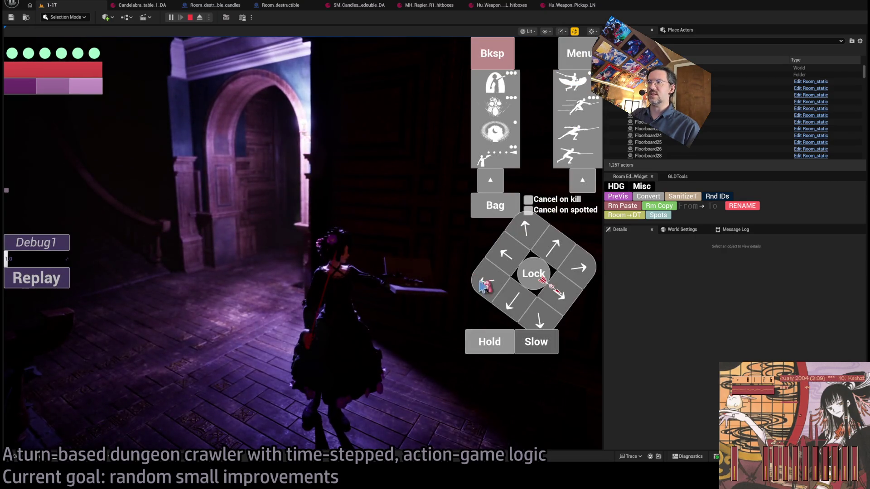
pyautogui.click(568, 165)
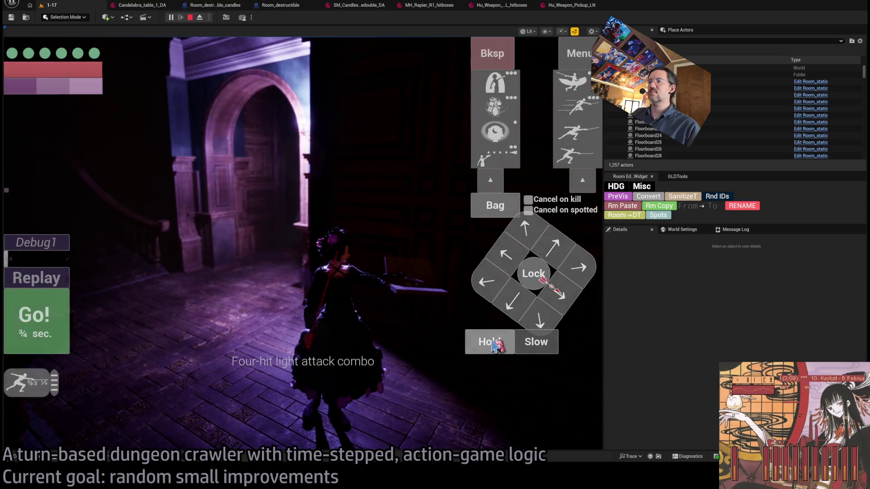
pyautogui.click(484, 200)
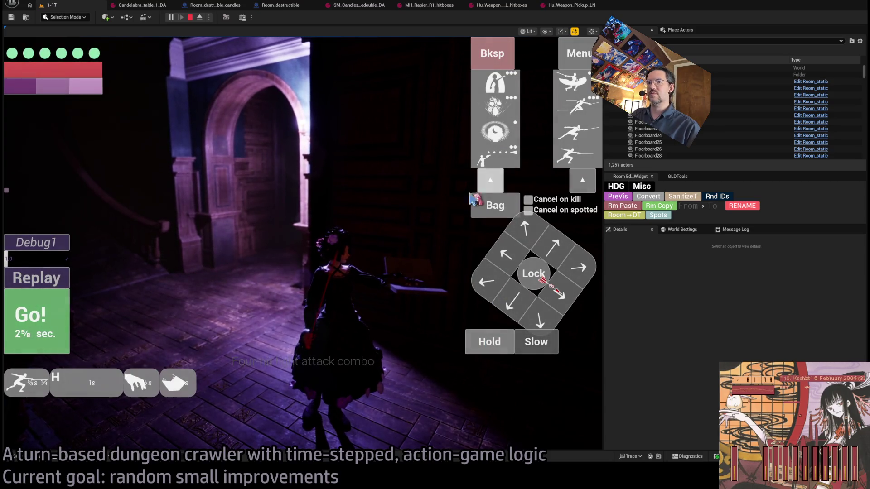
pyautogui.click(42, 333)
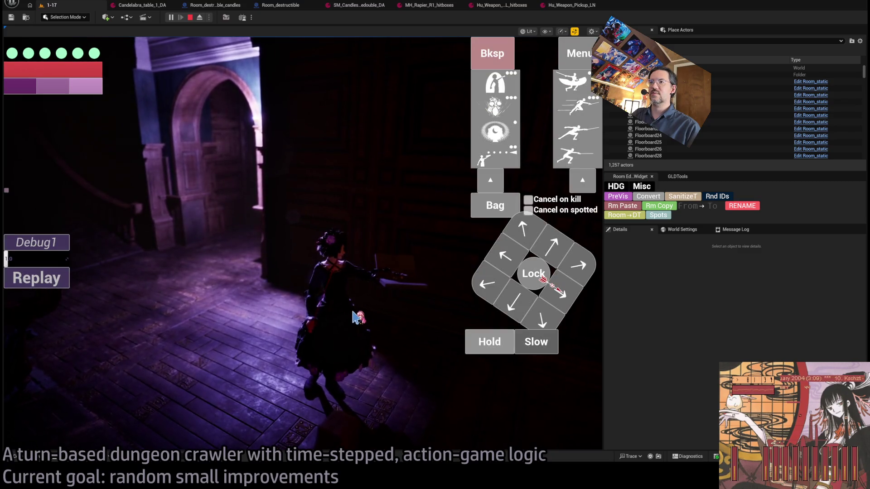
# Replay the attack, run a movement turn, and stop the play session.
pyautogui.click(46, 279)
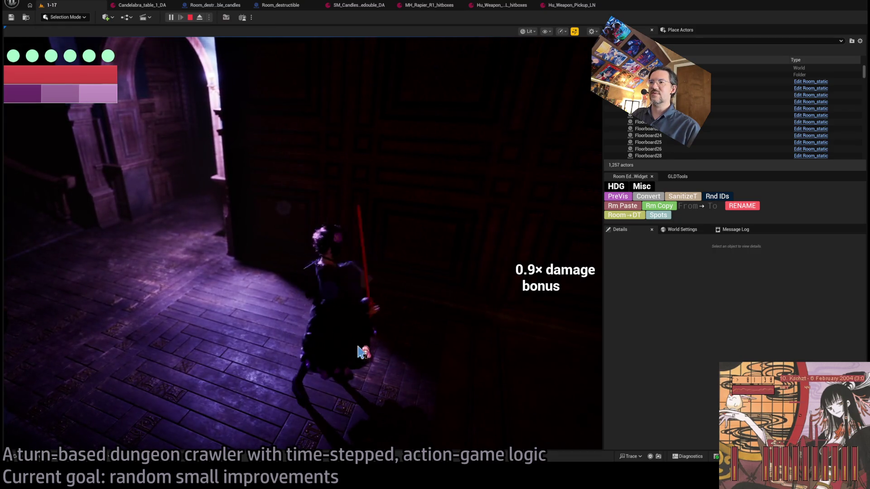
pyautogui.click(363, 205)
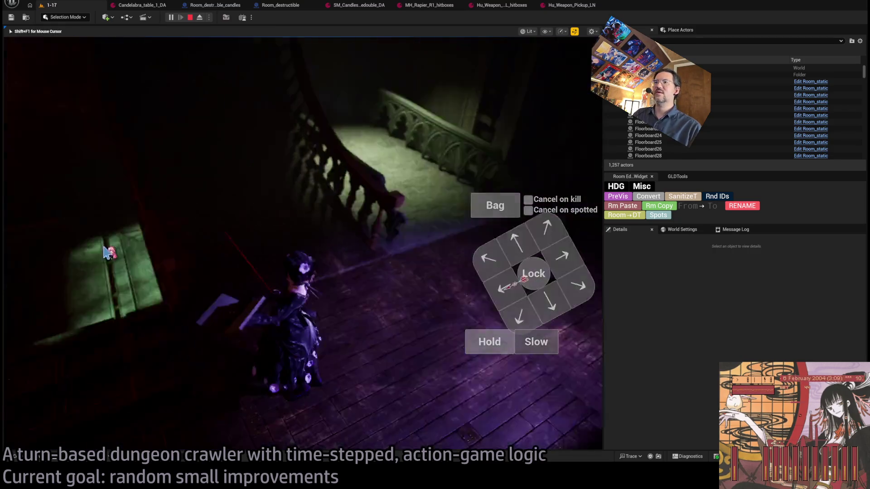
pyautogui.click(523, 240)
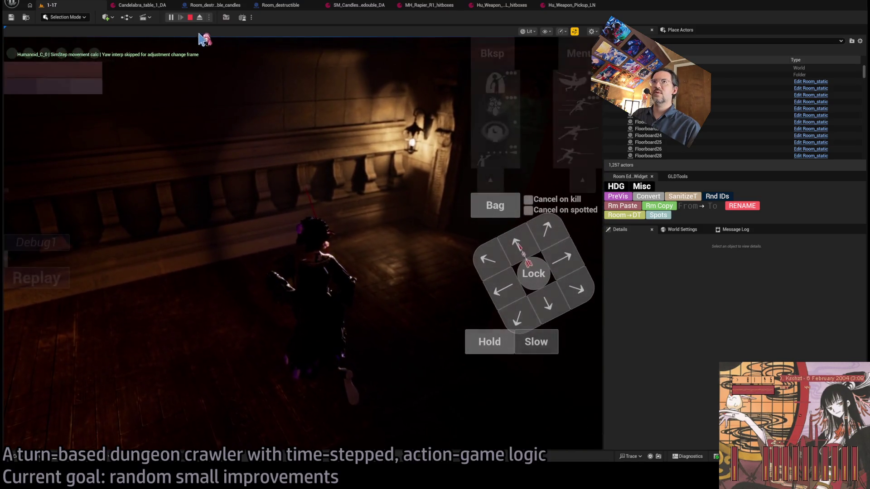
pyautogui.click(190, 17)
pyautogui.hotkey('alt', 'Tab')
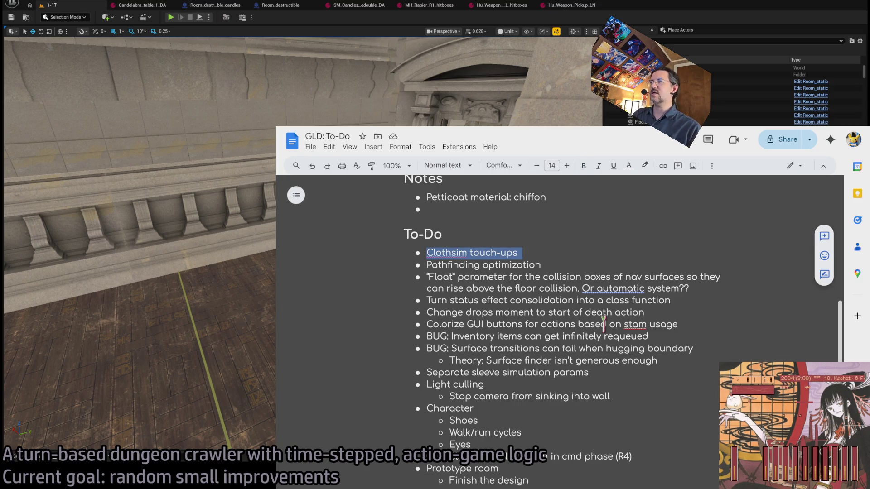
# Delete 'Clothsim touch-ups' from the GLD: To-Do list, then start a new play session in Unreal.
pyautogui.press('BackSpace')
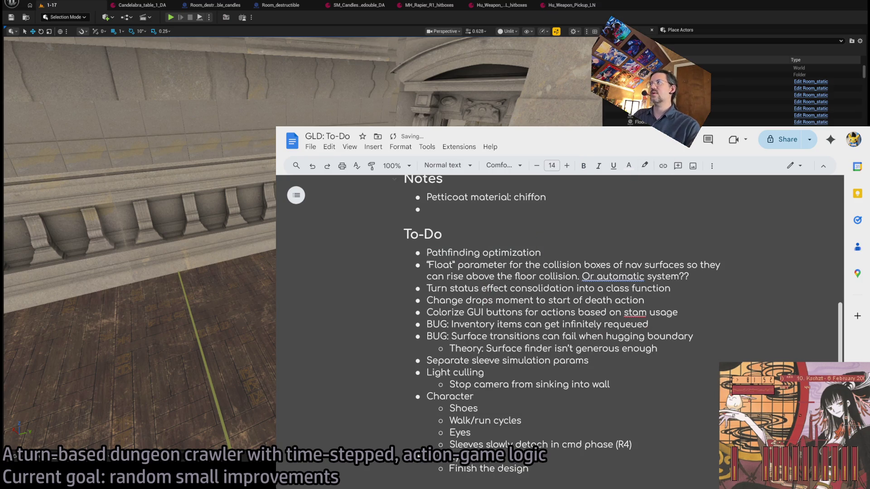
pyautogui.hotkey('alt', 'Tab')
pyautogui.hotkey('alt', 'p')
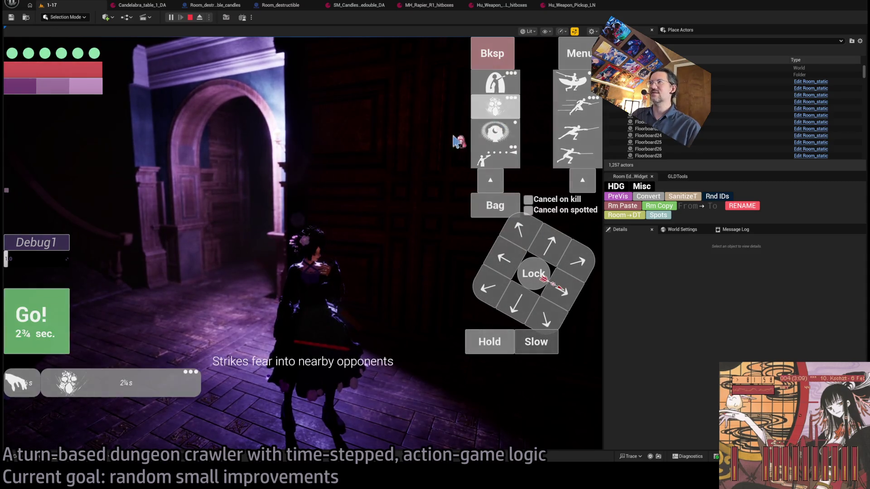
# Test the fear, magic shield and visibility skills in play, then stop.
pyautogui.click(495, 131)
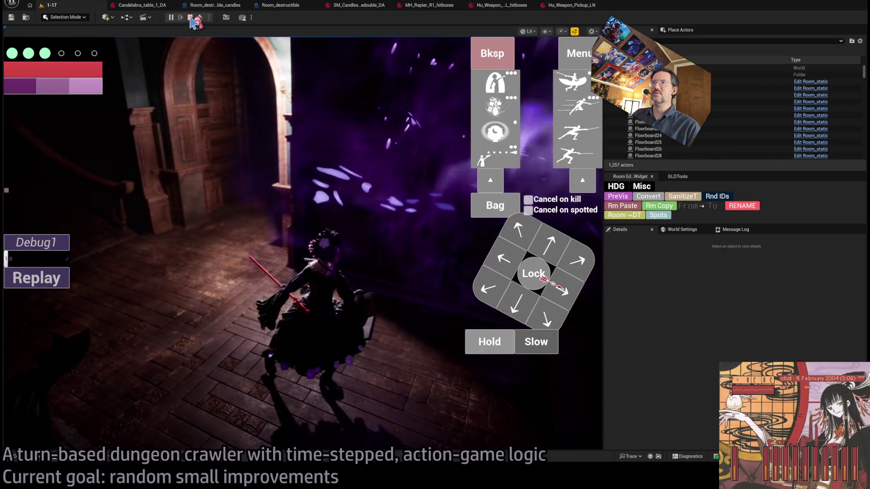
pyautogui.click(495, 83)
pyautogui.click(50, 313)
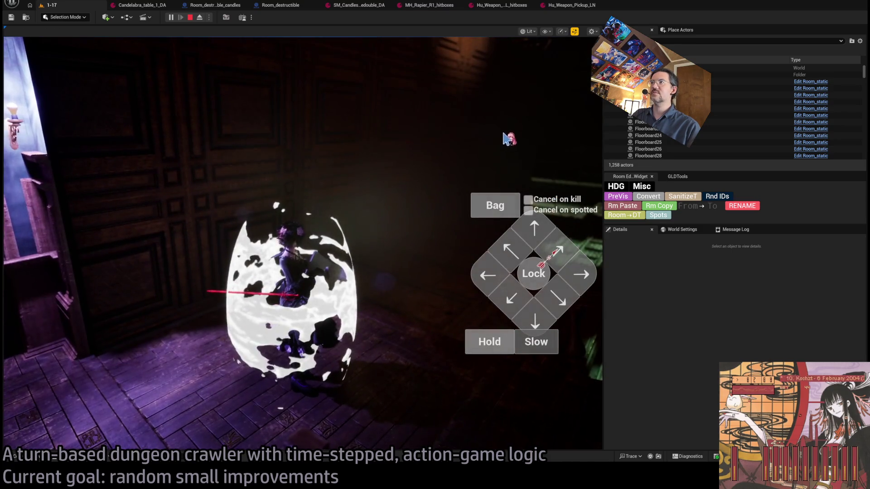
pyautogui.click(499, 132)
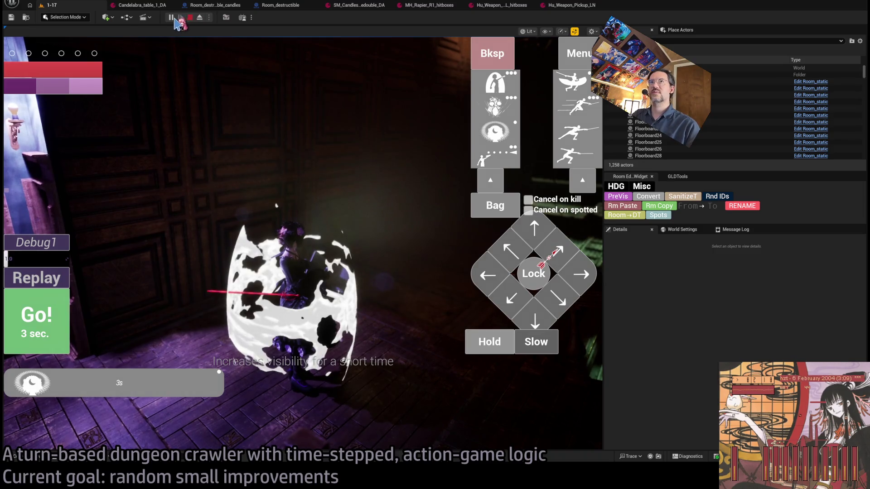
pyautogui.press('Escape')
# Replay and use the fabric and another bag item, then filter Open Asset by 'chest'.
pyautogui.hotkey('alt', 'p')
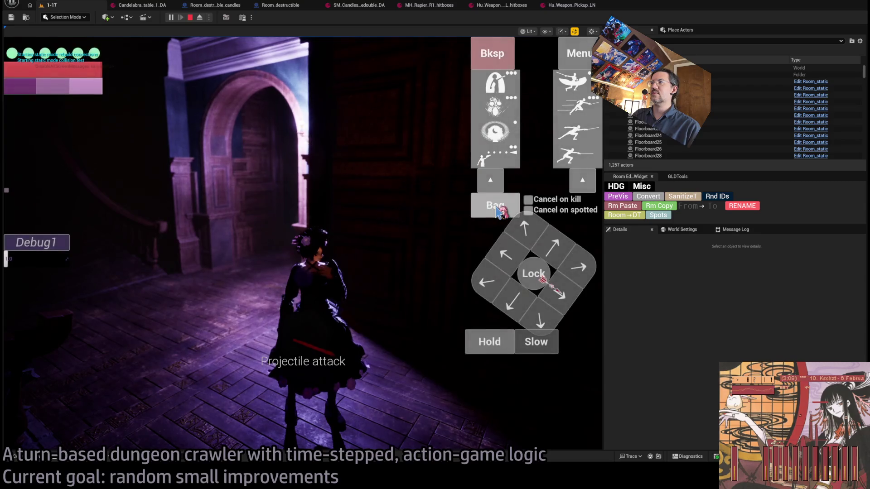
pyautogui.click(494, 203)
pyautogui.click(219, 130)
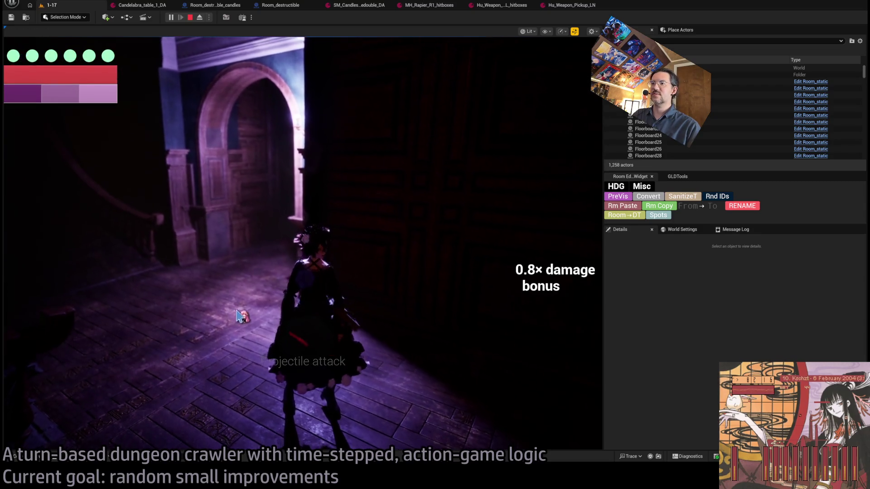
pyautogui.click(495, 206)
pyautogui.click(258, 122)
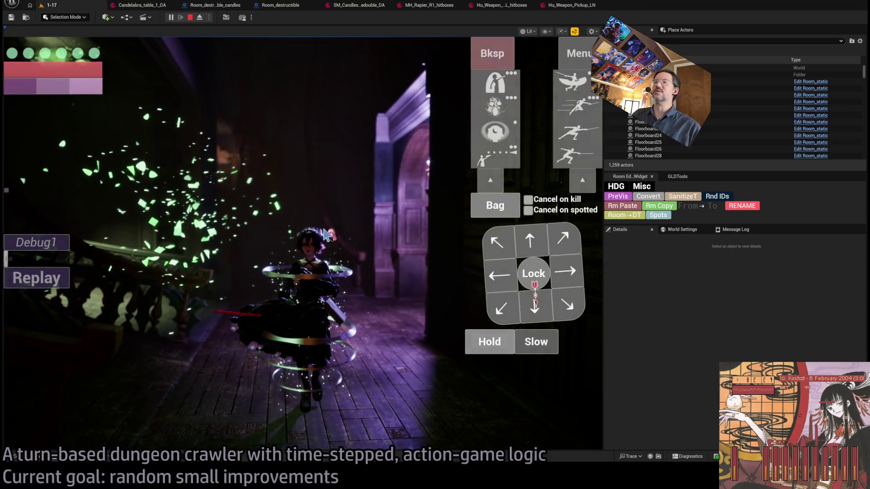
pyautogui.press('Escape')
pyautogui.hotkey('ctrl', 'p')
pyautogui.write('chest')
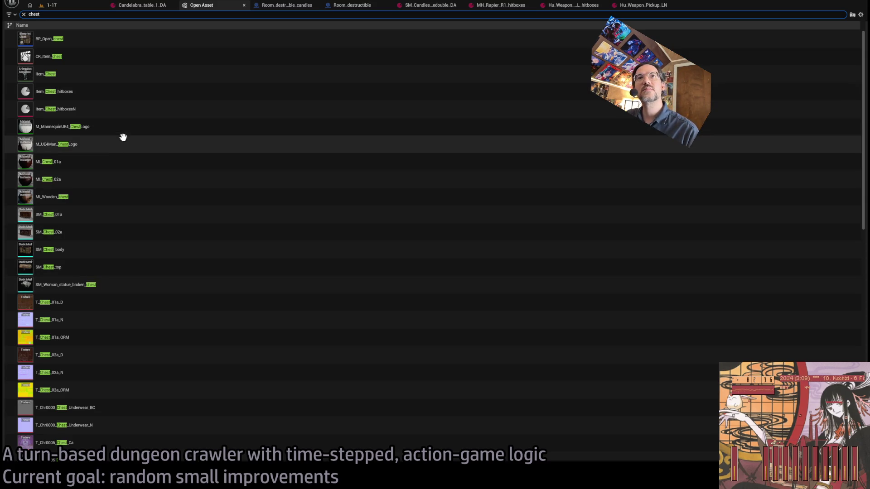
# Open Item_Chest_hitboxesN and lower its Dynamism from 1.0 to 0.3.
pyautogui.keyDown('shift'); pyautogui.click(85, 93); pyautogui.keyUp('shift')
pyautogui.click(79, 106)
pyautogui.keyDown('shift'); pyautogui.click(74, 94); pyautogui.keyUp('shift')
pyautogui.click(79, 106)
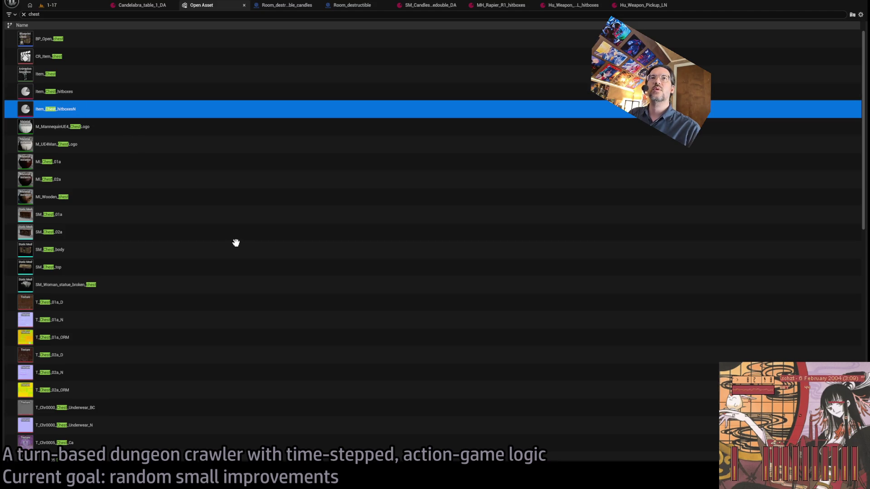
pyautogui.press('Return')
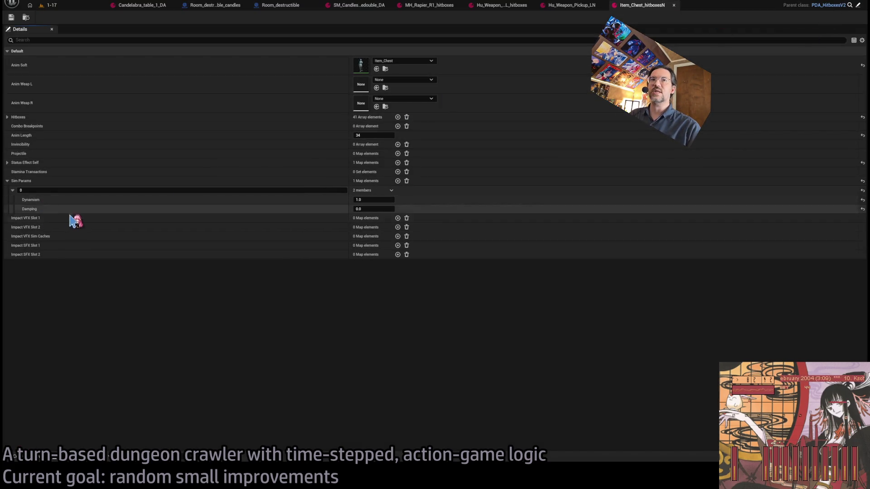
pyautogui.click(360, 200)
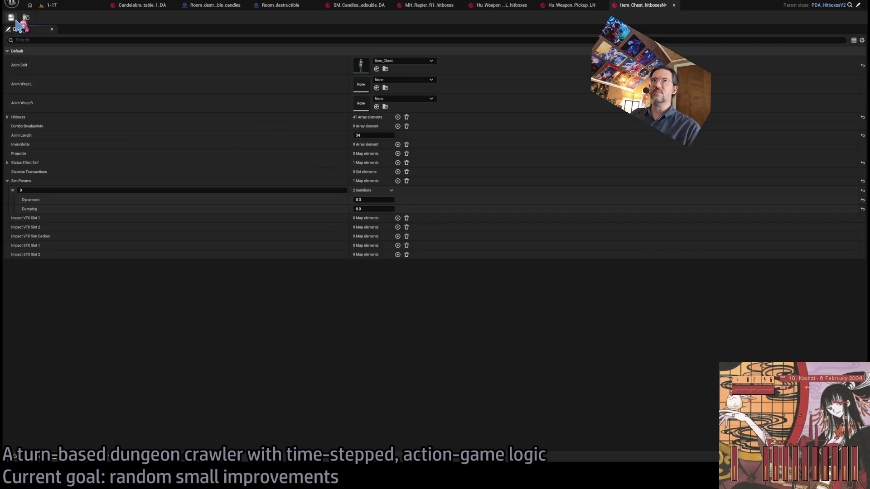
# Playtest one turn in the 1-17 level with Go!, then stop the session.
pyautogui.click(72, 5)
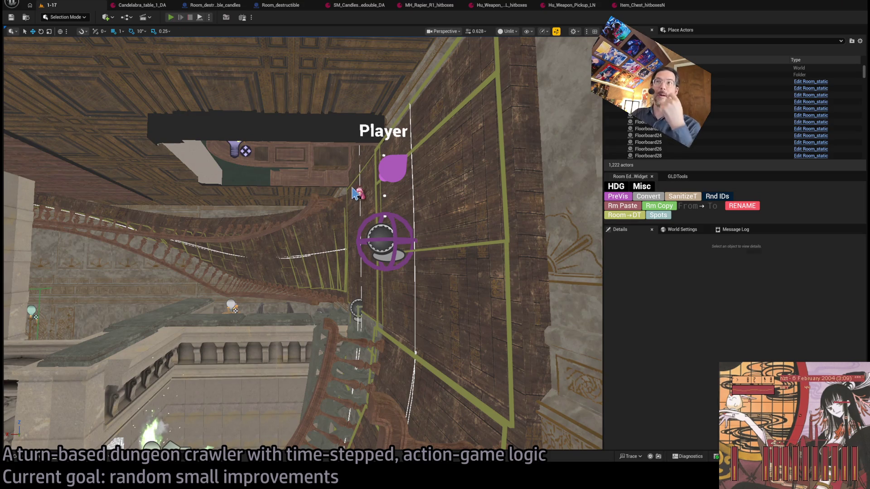
pyautogui.hotkey('alt', 'p')
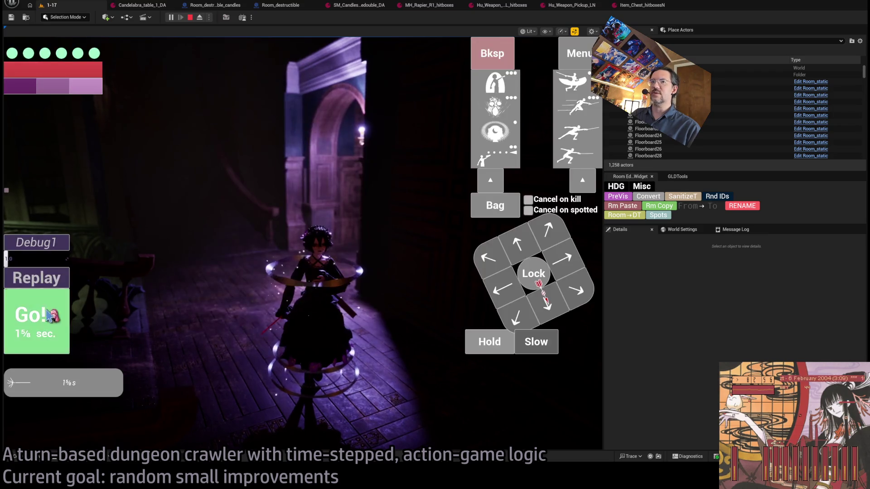
pyautogui.click(49, 314)
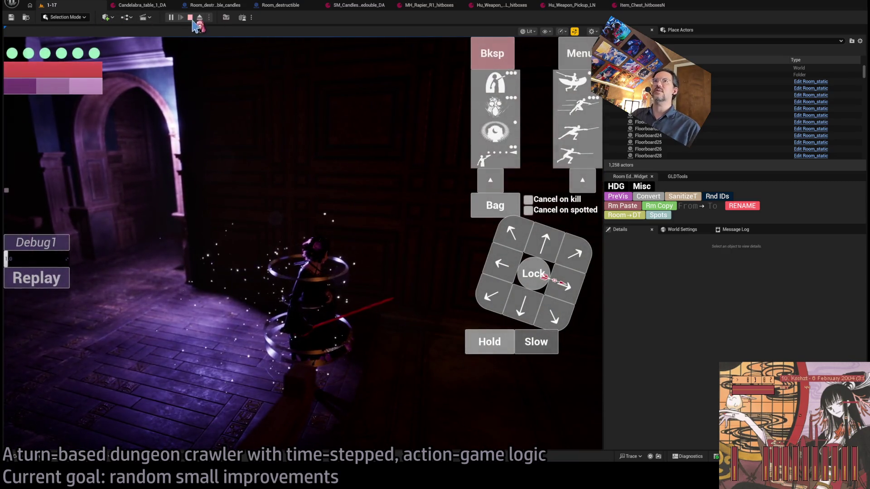
pyautogui.click(190, 18)
# Close the four extra asset tabs.
pyautogui.click(643, 5)
pyautogui.middleClick(358, 5)
pyautogui.middleClick(358, 5)
pyautogui.middleClick(358, 5)
pyautogui.middleClick(358, 5)
pyautogui.middleClick(358, 5)
pyautogui.middleClick(161, 5)
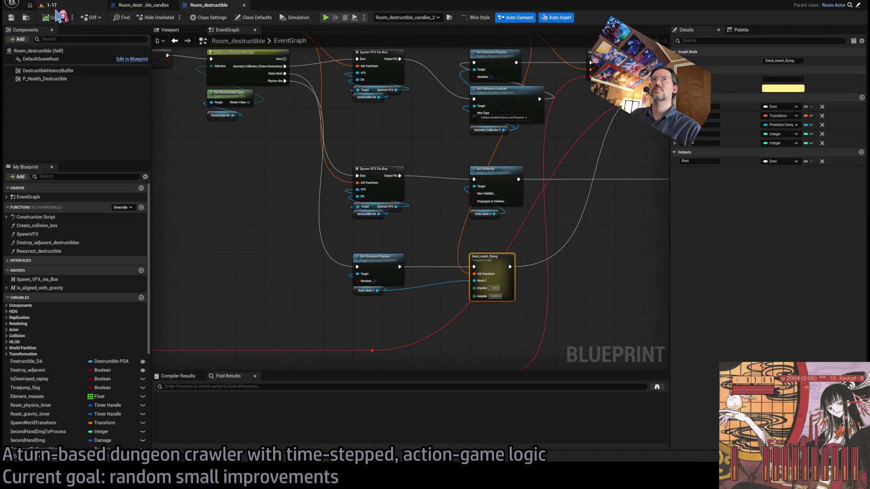
# Playtest 1-17 by choosing the projectile item from the Bag, then open the asset finder.
pyautogui.click(50, 5)
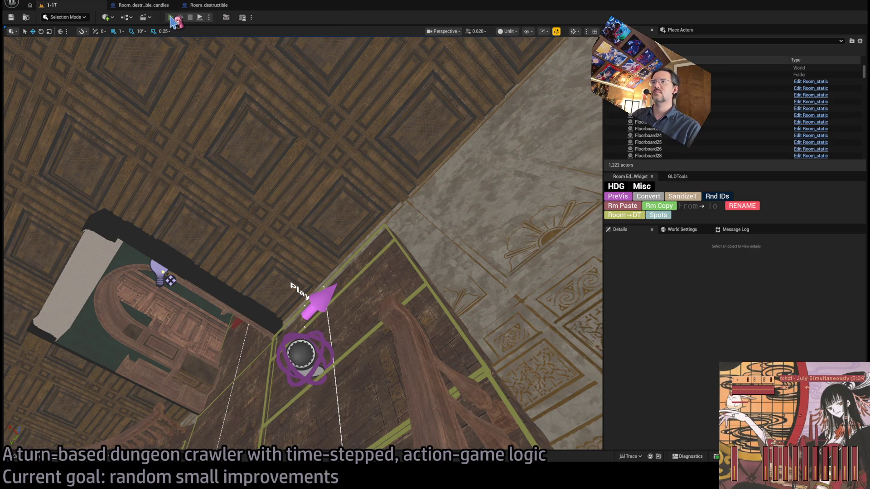
pyautogui.hotkey('alt', 'p')
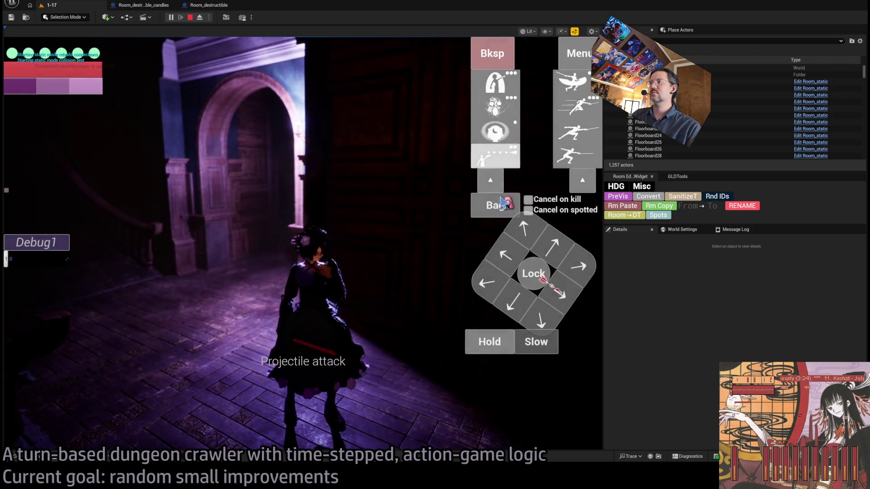
pyautogui.press('Tab')
pyautogui.click(363, 133)
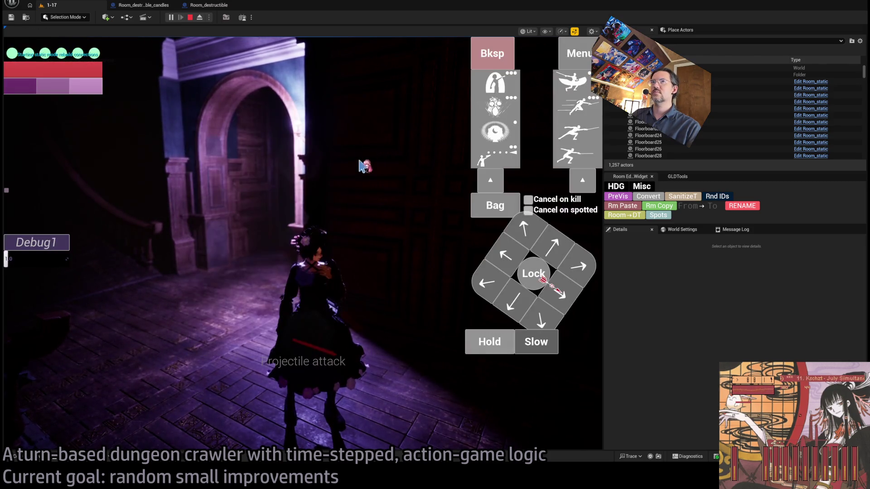
pyautogui.press('Escape')
pyautogui.hotkey('ctrl', 'p')
# Open Item_Throw_hitboxesN, set its Dynamism to 0.4, and save it.
pyautogui.write('throw')
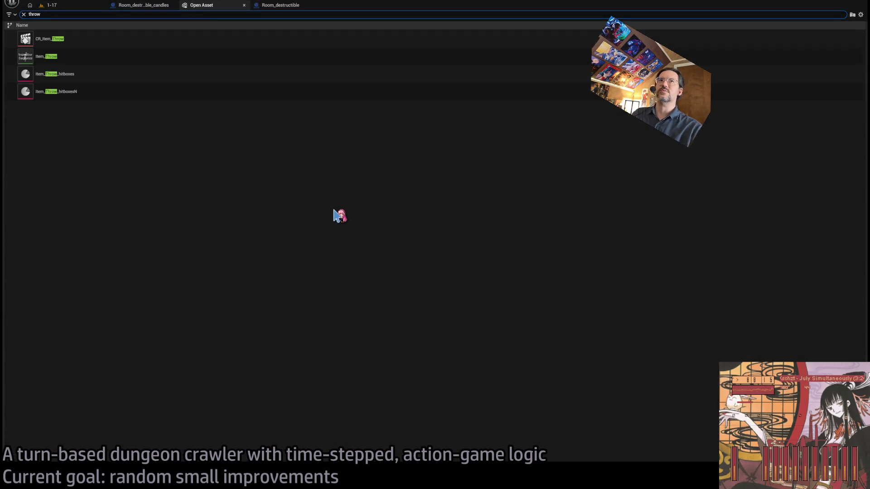
pyautogui.click(84, 93)
pyautogui.press('Return')
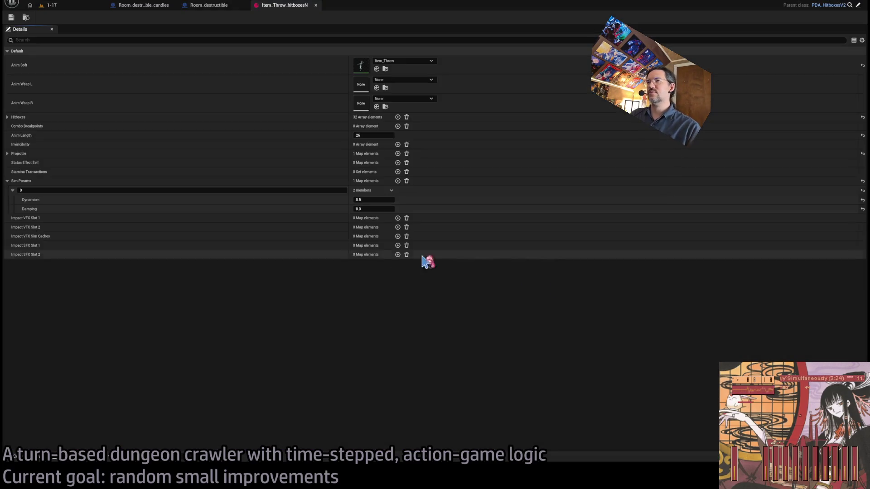
pyautogui.click(369, 200)
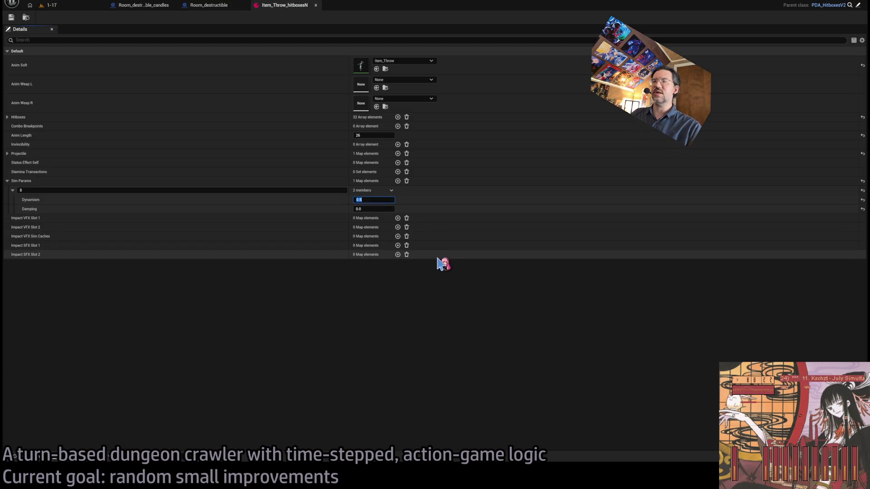
pyautogui.click(11, 17)
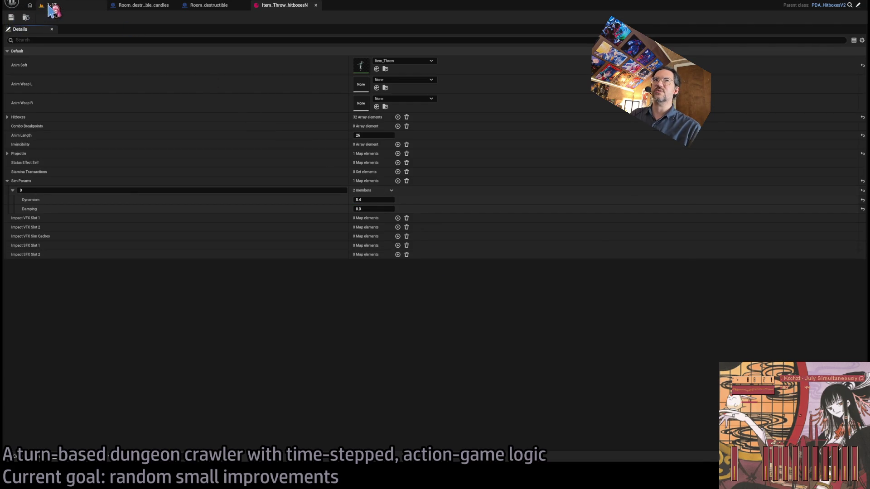
# Playtest 1-17, queuing an up-left projectile attack plus forward and upward moves.
pyautogui.click(50, 5)
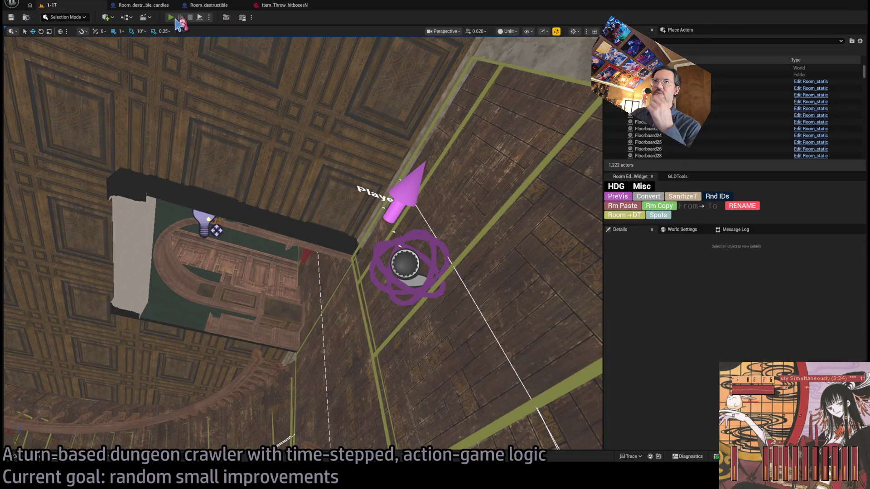
pyautogui.hotkey('alt', 'p')
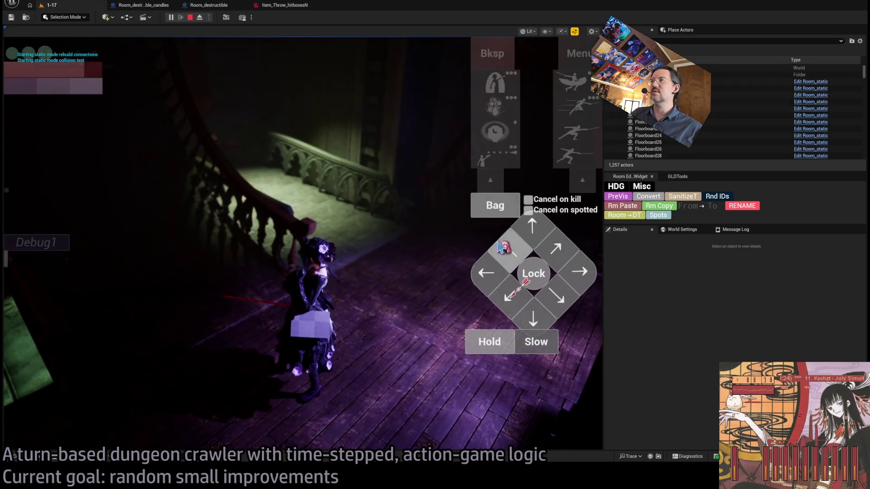
pyautogui.click(512, 163)
pyautogui.click(512, 256)
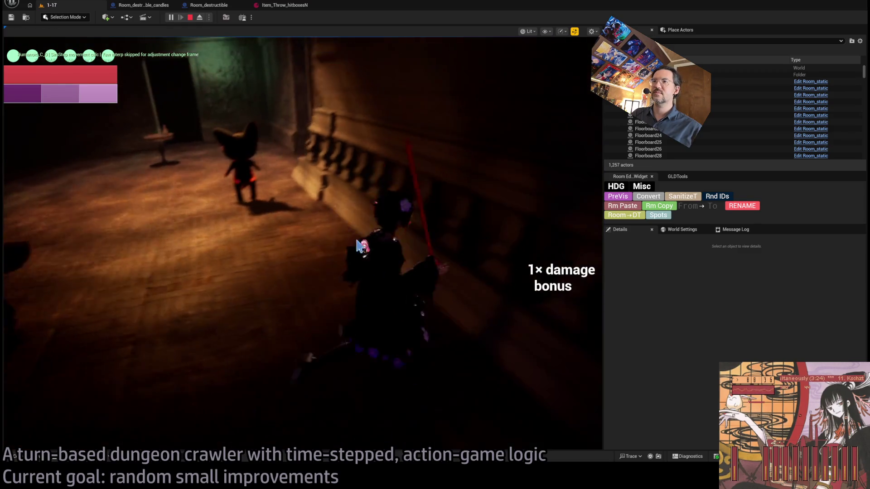
pyautogui.click(528, 249)
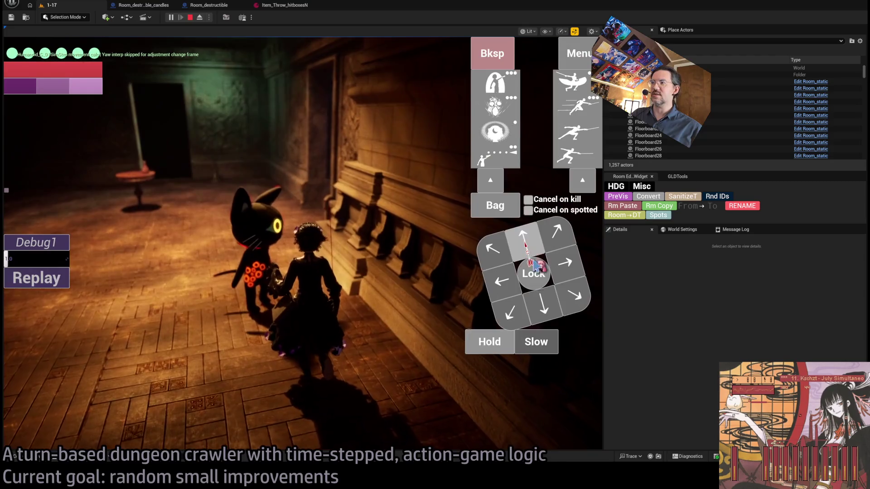
pyautogui.click(533, 274)
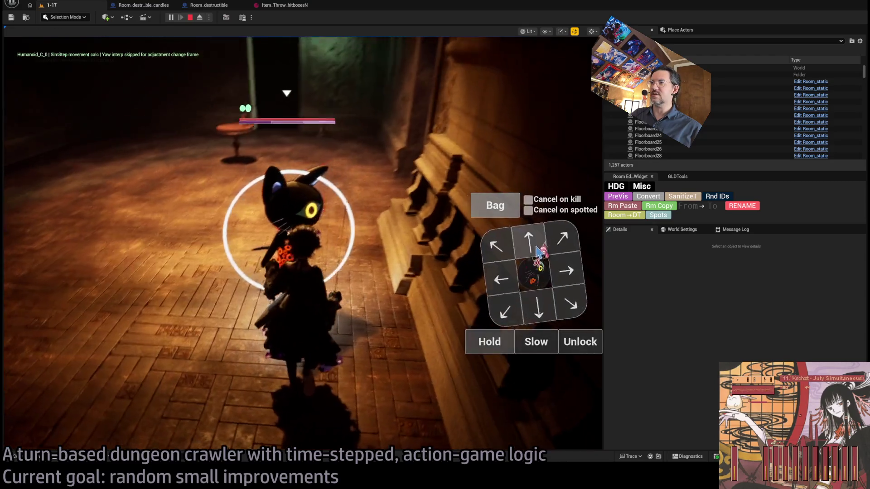
pyautogui.click(531, 238)
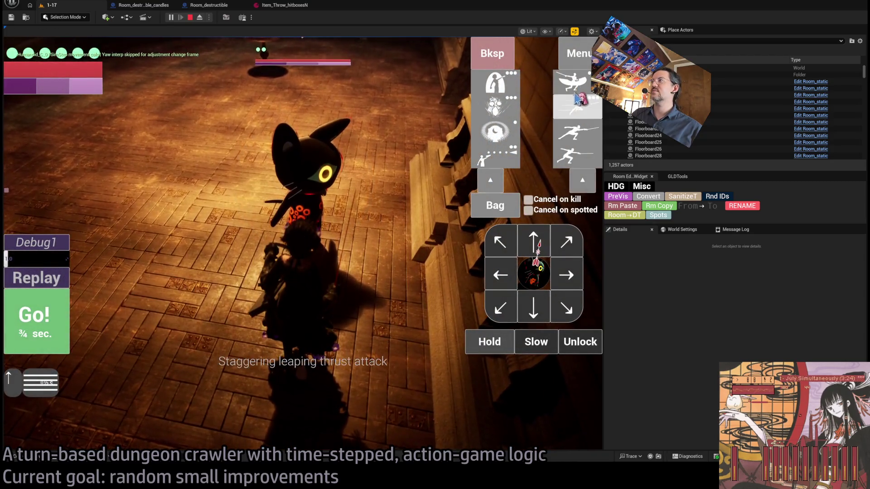
# Use the scraps of fabric, then play out up-left, down and right moves.
pyautogui.click(492, 207)
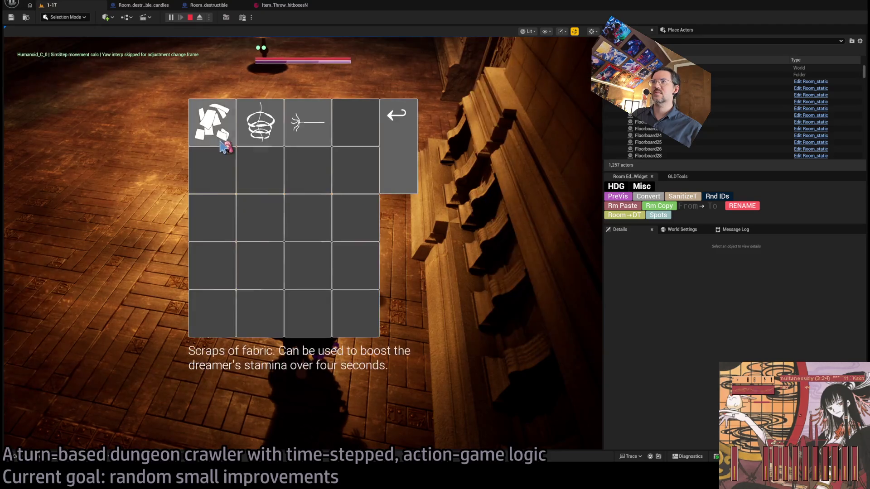
pyautogui.click(213, 123)
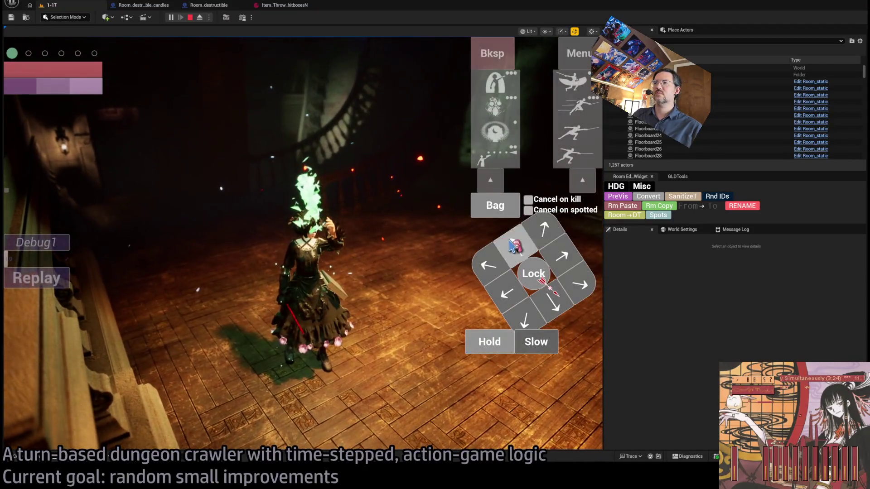
pyautogui.click(512, 245)
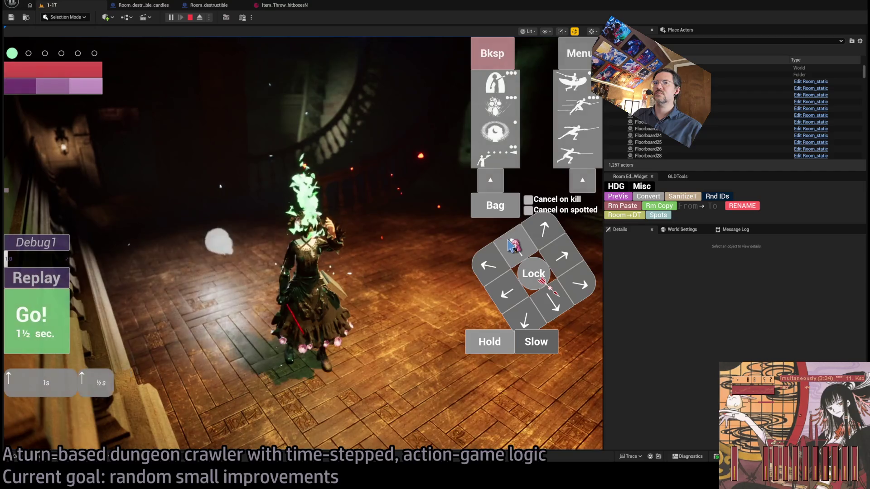
pyautogui.click(55, 316)
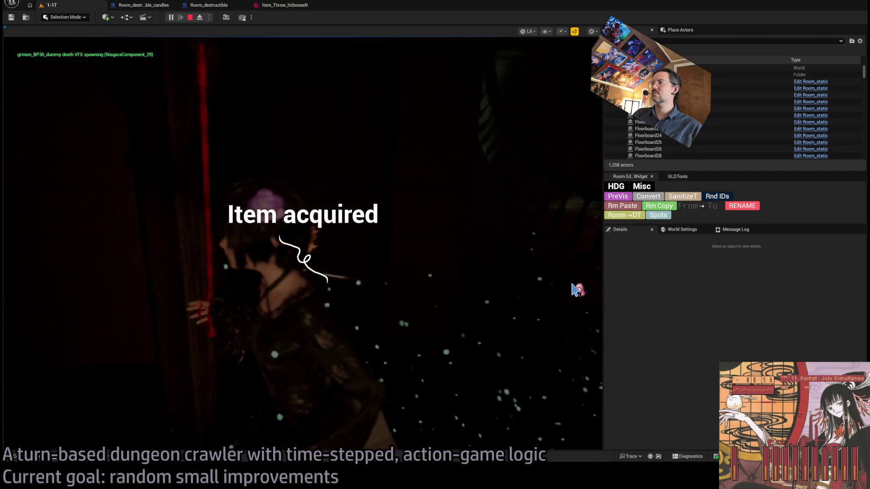
pyautogui.press('Down')
pyautogui.press('Right')
pyautogui.press('Right')
pyautogui.press('Right')
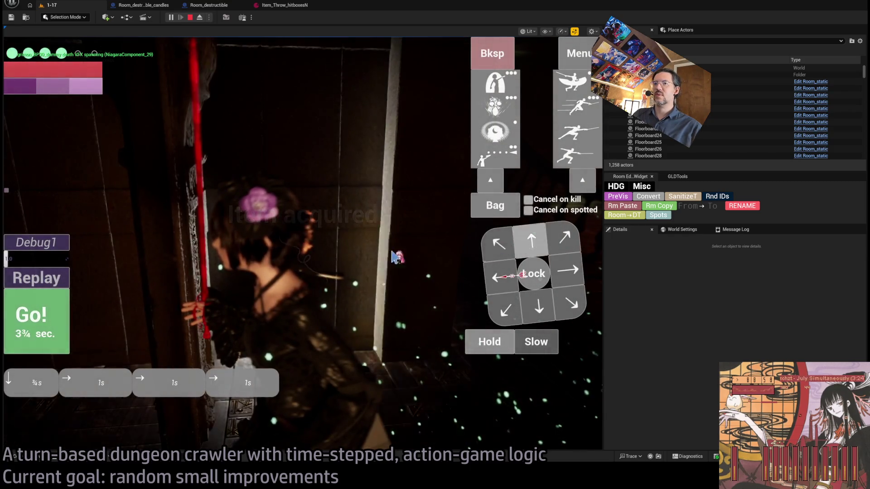
pyautogui.press('Return')
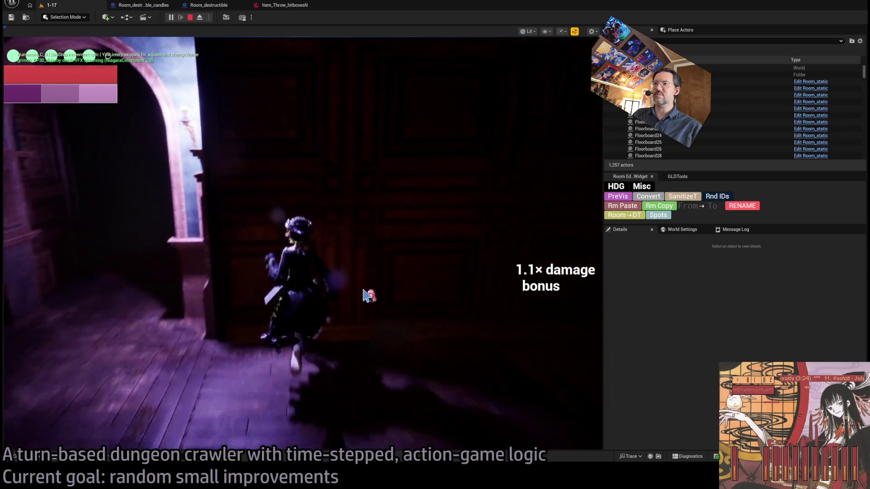
# Throw the sewing needle as a projectile attack, then stop the play session.
pyautogui.click(507, 213)
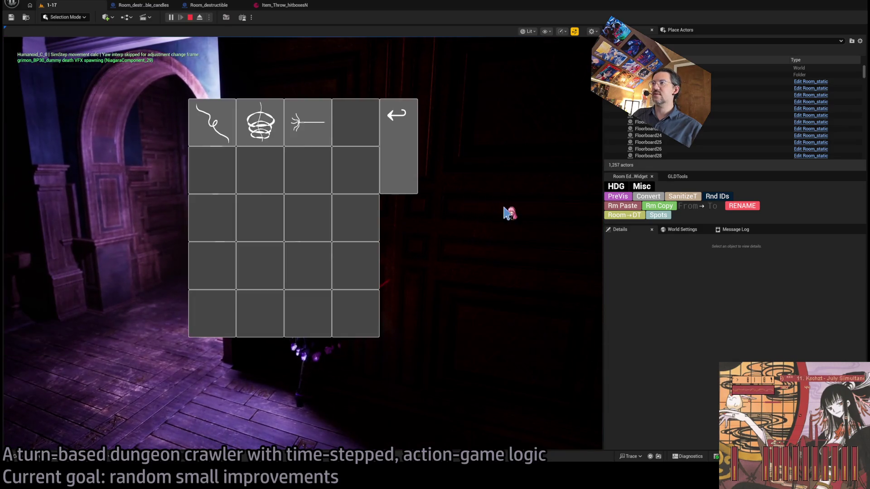
pyautogui.click(401, 168)
pyautogui.click(539, 343)
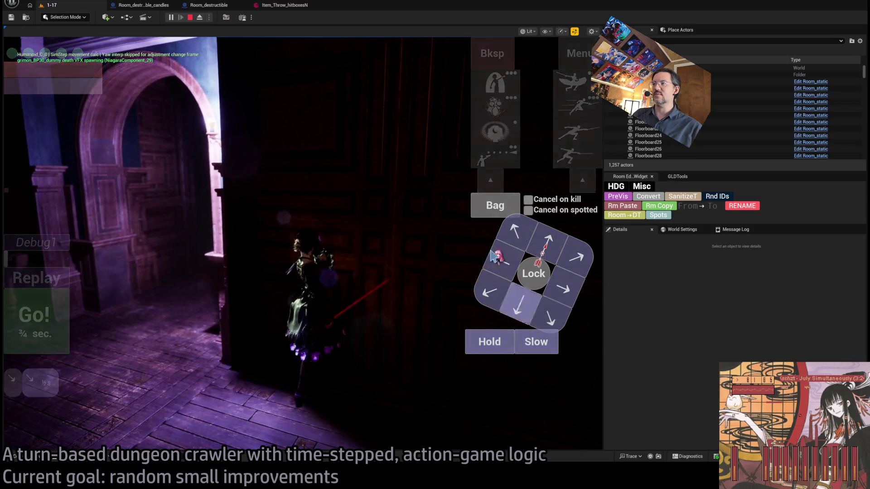
pyautogui.click(495, 206)
pyautogui.click(307, 122)
pyautogui.press('space')
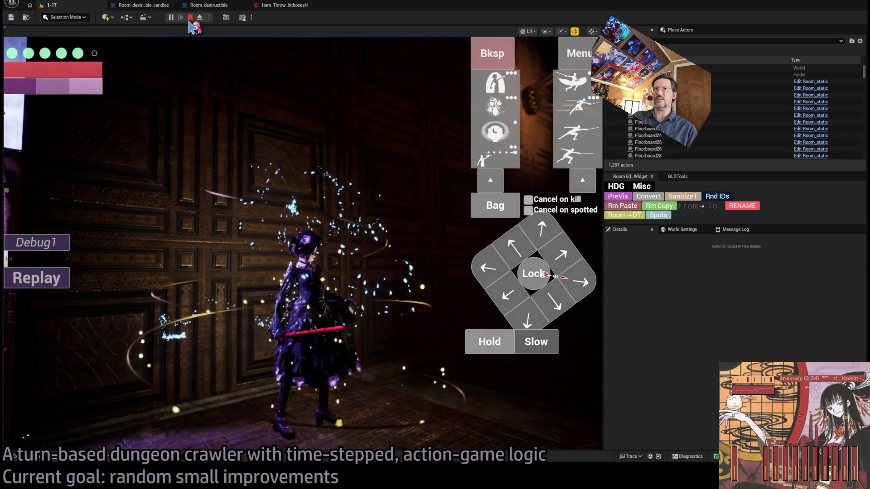
pyautogui.click(319, 241)
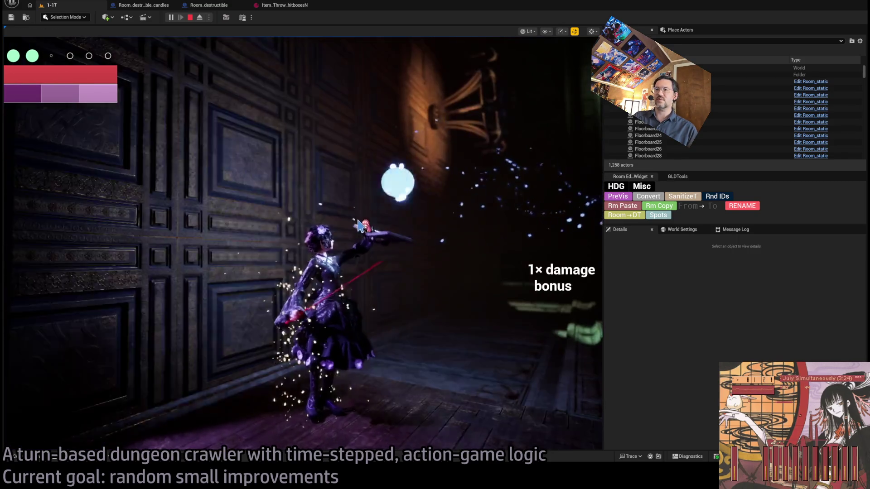
pyautogui.press('Escape')
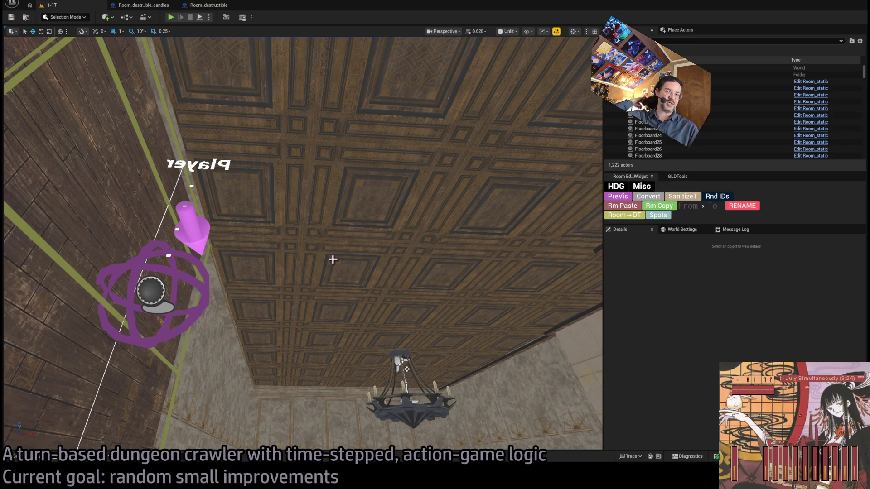
# Look around the room, then switch to the Google Docs 'GLD: To-Do' notes.
pyautogui.moveTo(373, 282)
pyautogui.mouseDown()
pyautogui.moveTo(374, 354)
pyautogui.moveTo(373, 308)
pyautogui.moveTo(281, 308)
pyautogui.moveTo(164, 177)
pyautogui.mouseUp()
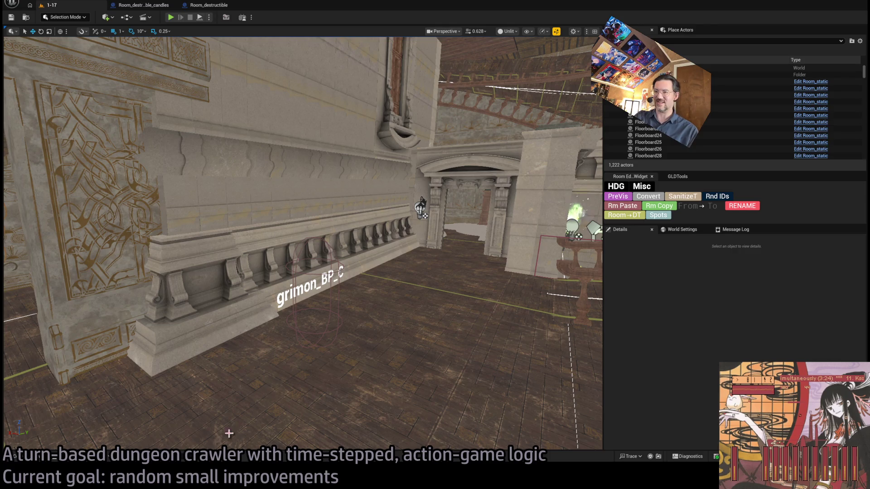
pyautogui.hotkey('alt', 'Tab')
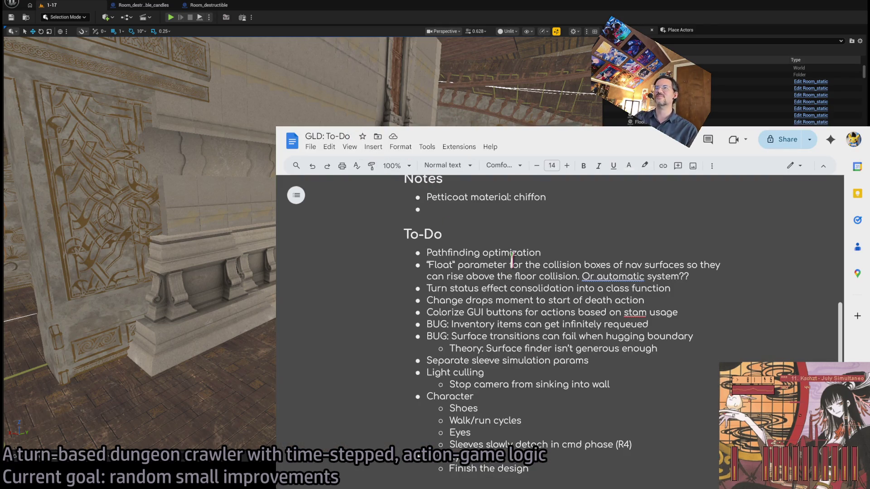
# Review To-Do items from Pathfinding optimization to 'Change drops moment', then return to Unreal.
pyautogui.tripleClick(484, 255)
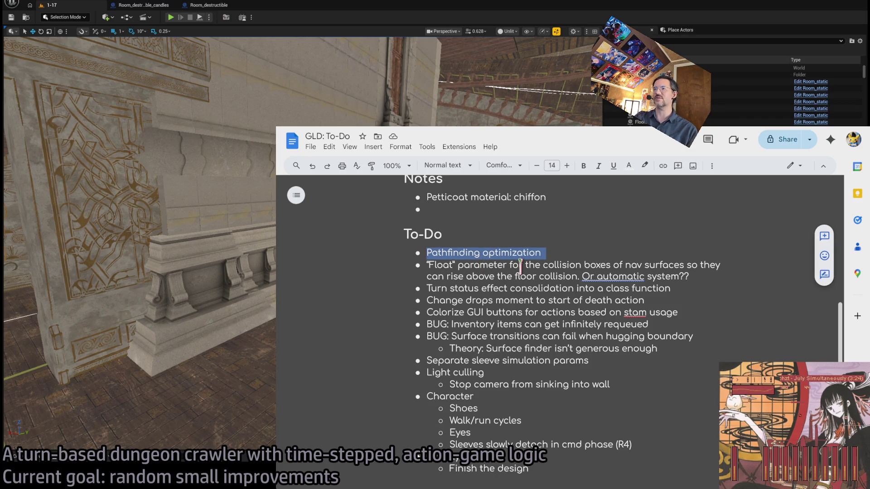
pyautogui.tripleClick(520, 267)
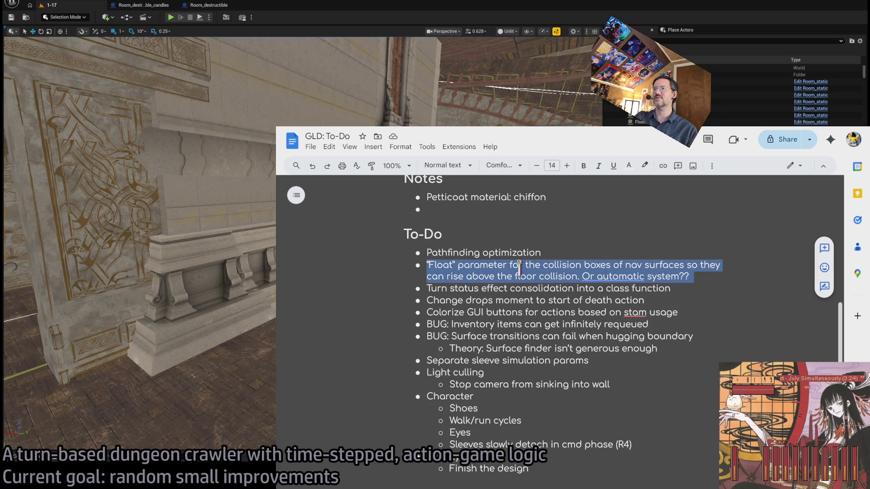
pyautogui.tripleClick(592, 288)
pyautogui.tripleClick(494, 300)
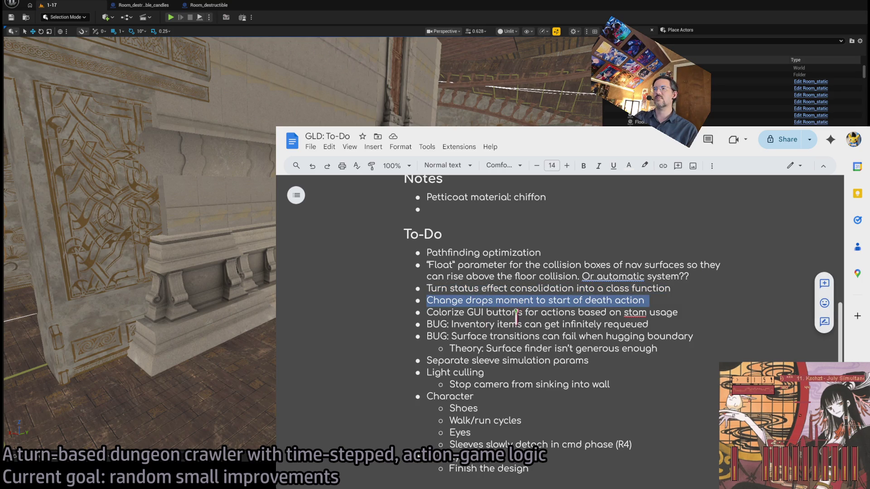
pyautogui.tripleClick(534, 300)
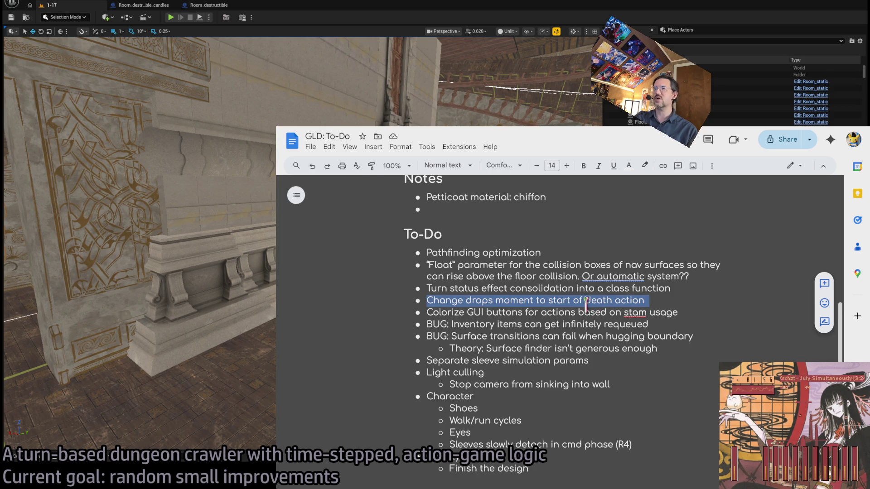
pyautogui.hotkey('alt', 'Tab')
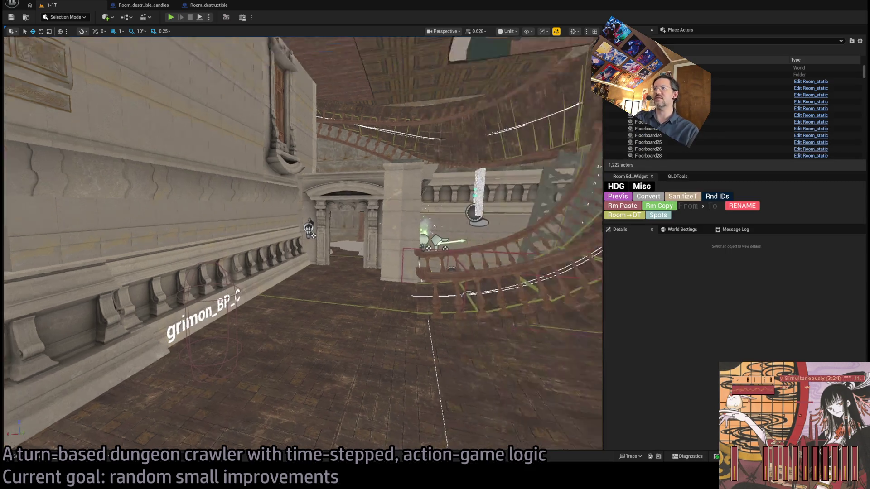
# Select the Player spawn marker and drag it down to the lower floor.
pyautogui.click(333, 163)
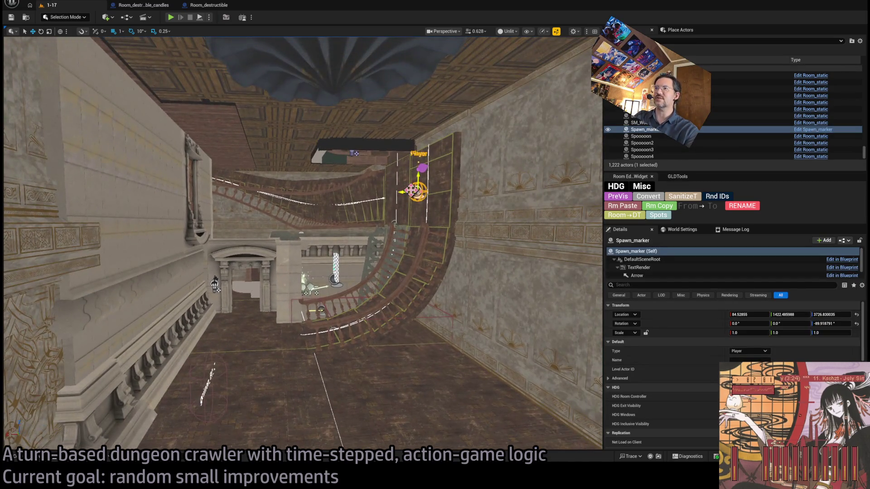
pyautogui.moveTo(411, 190); pyautogui.dragTo(225, 361)
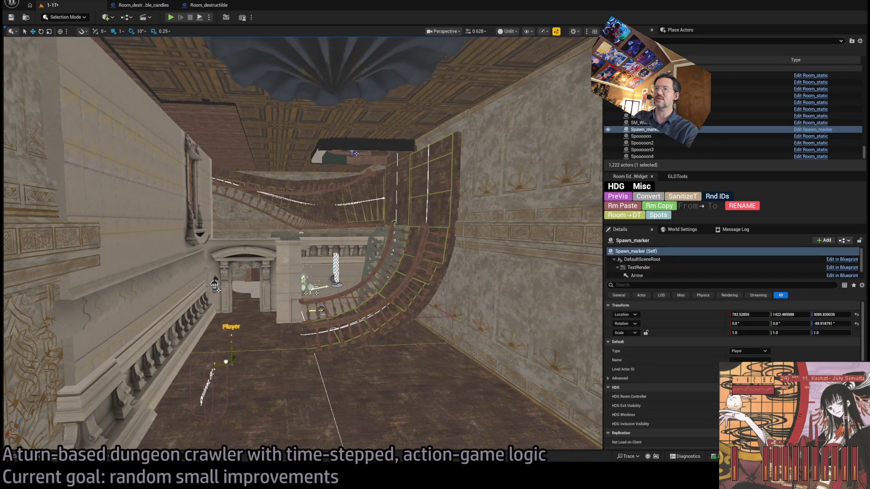
pyautogui.press('f')
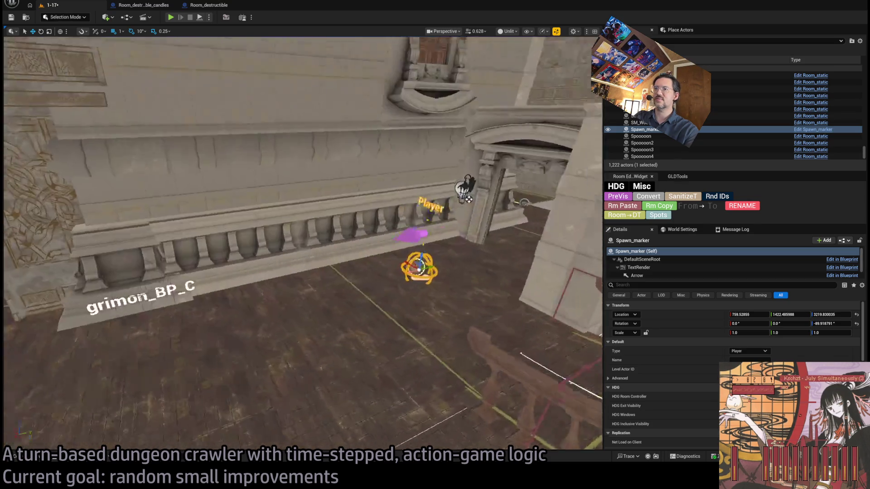
pyautogui.moveTo(410, 269)
pyautogui.mouseDown()
pyautogui.moveTo(195, 312)
pyautogui.moveTo(25, 361)
pyautogui.mouseUp()
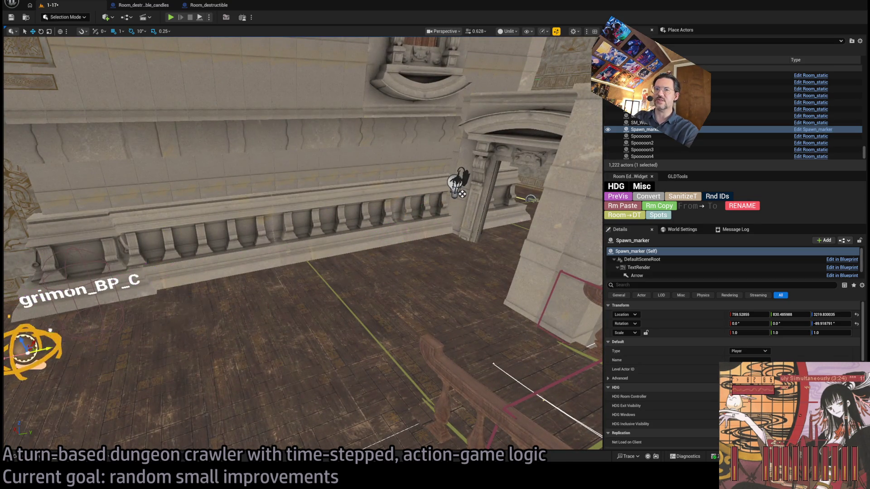
pyautogui.press('f')
pyautogui.moveTo(403, 275)
pyautogui.mouseDown()
pyautogui.moveTo(385, 273)
pyautogui.moveTo(439, 260)
pyautogui.moveTo(351, 259)
pyautogui.mouseUp()
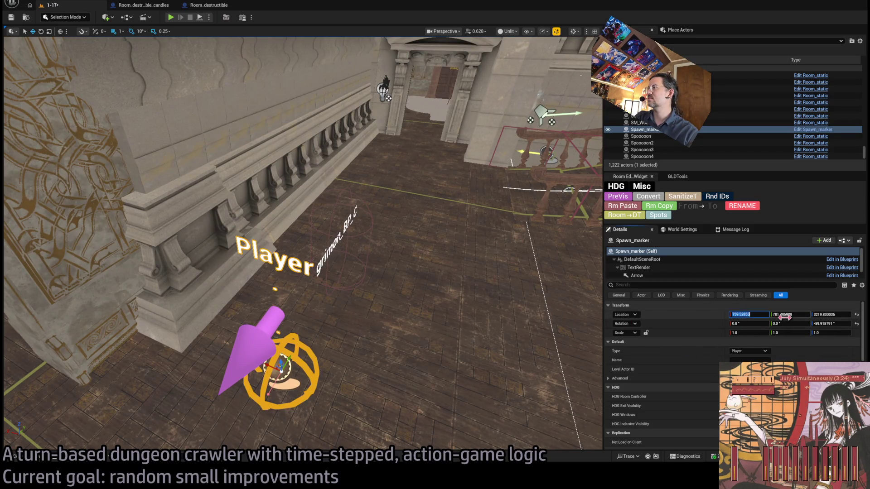
# Set the spawn marker's Location to X 700, Y 800 in Details.
pyautogui.press('Tab')
pyautogui.write('700')
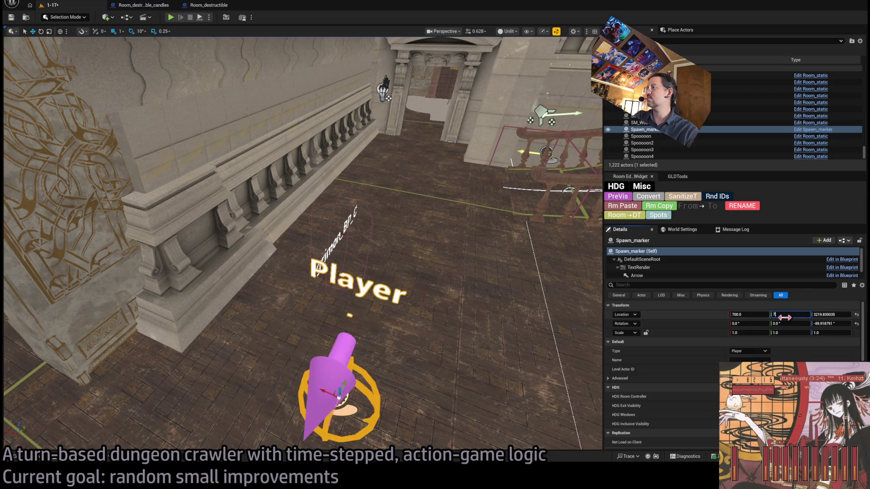
pyautogui.press('Tab')
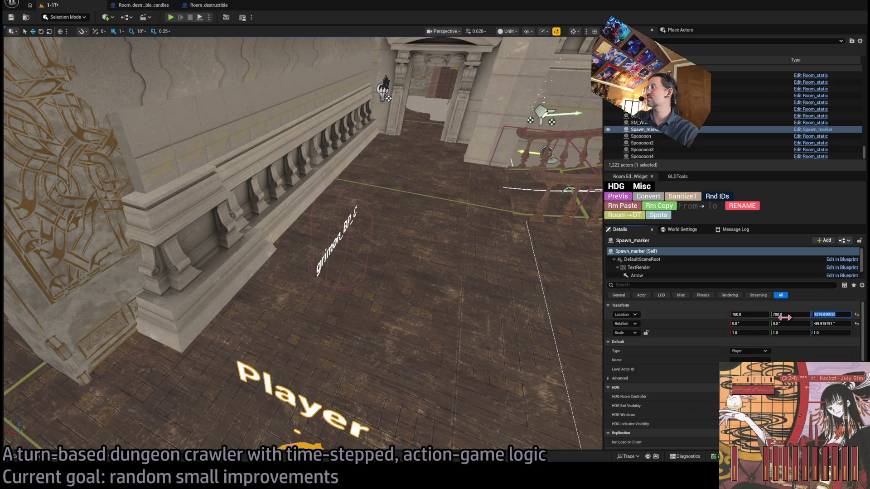
pyautogui.click(797, 322)
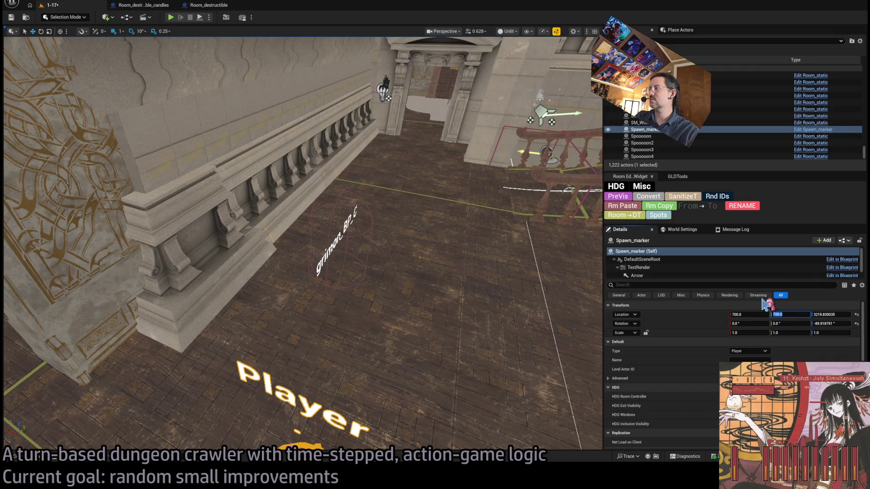
pyautogui.moveTo(318, 272)
pyautogui.mouseDown()
pyautogui.moveTo(290, 236)
pyautogui.moveTo(290, 272)
pyautogui.mouseUp()
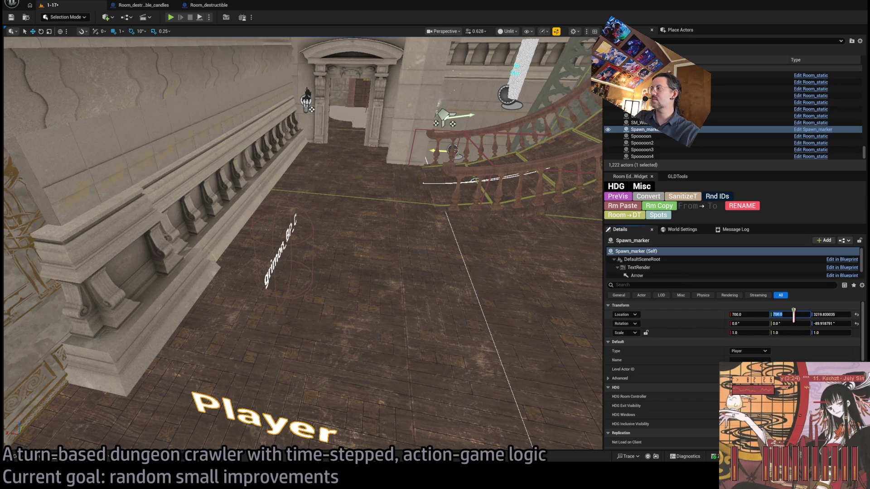
pyautogui.write('800')
pyautogui.press('Tab')
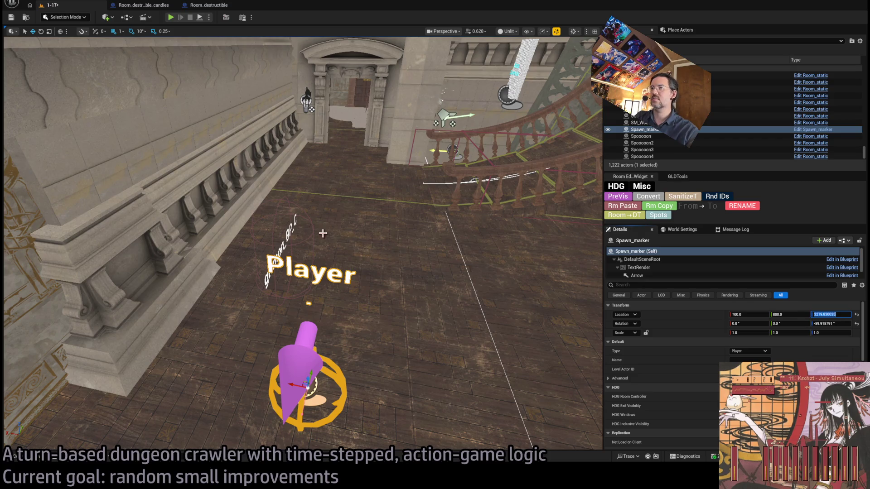
pyautogui.click(292, 226)
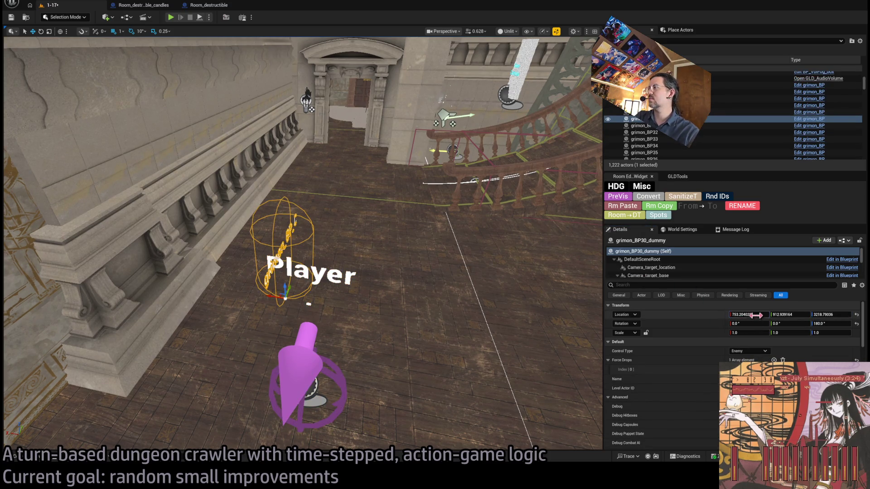
# Set the grimon_BP30_dummy's Location to X 700, Y 900.
pyautogui.press('Tab')
pyautogui.write('800')
pyautogui.press('Tab')
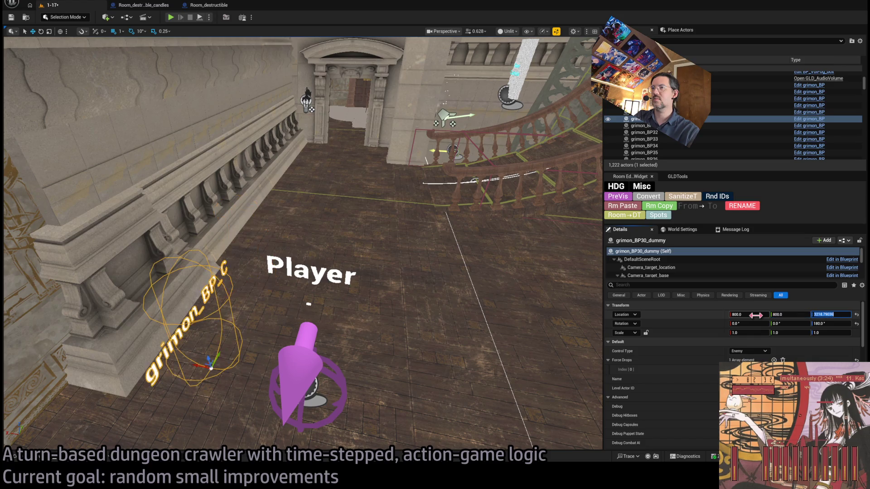
pyautogui.moveTo(786, 315); pyautogui.dragTo(811, 315)
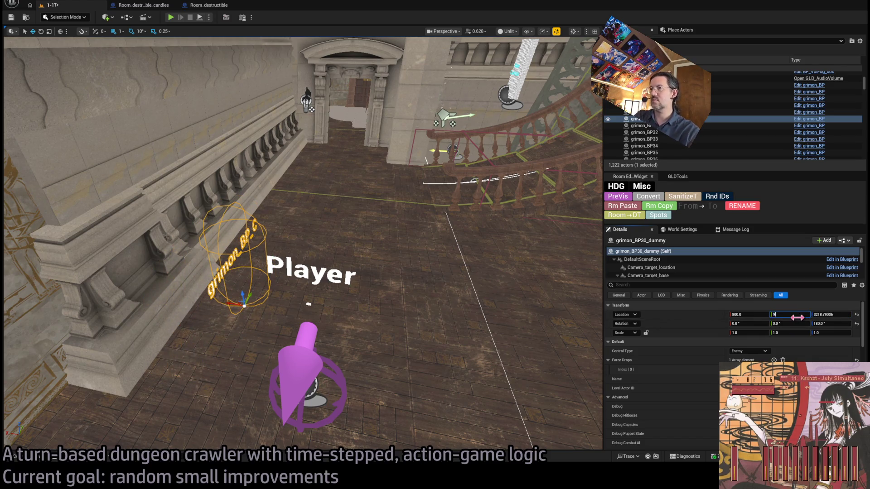
pyautogui.write('00')
pyautogui.press('Return')
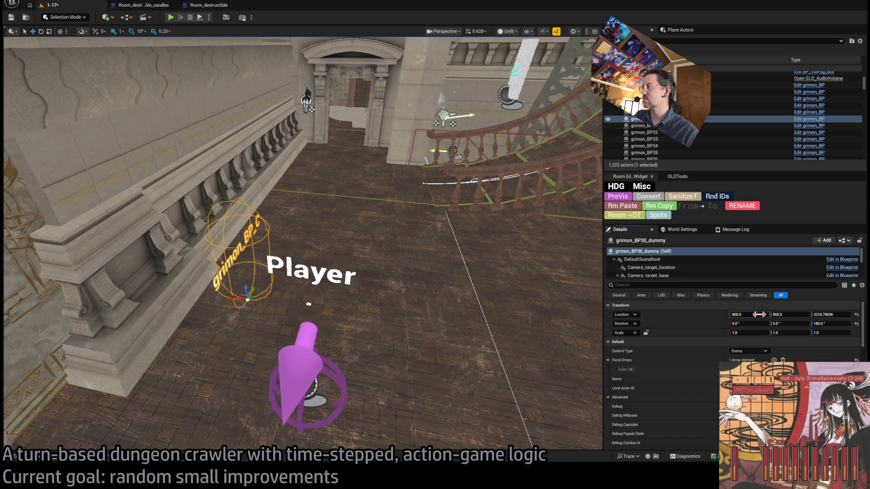
pyautogui.write('100')
pyautogui.press('Return')
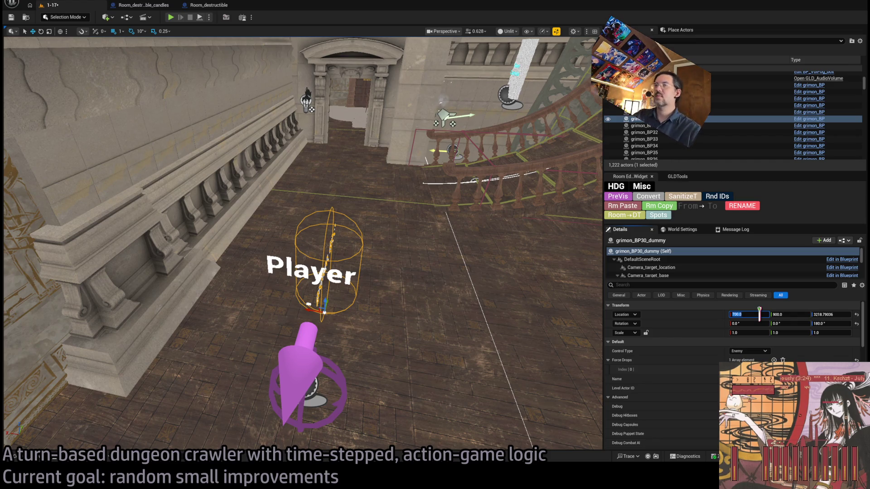
# Search the asset finder for 'command' and open P_command_processor.
pyautogui.hotkey('ctrl', 'p')
pyautogui.write('command')
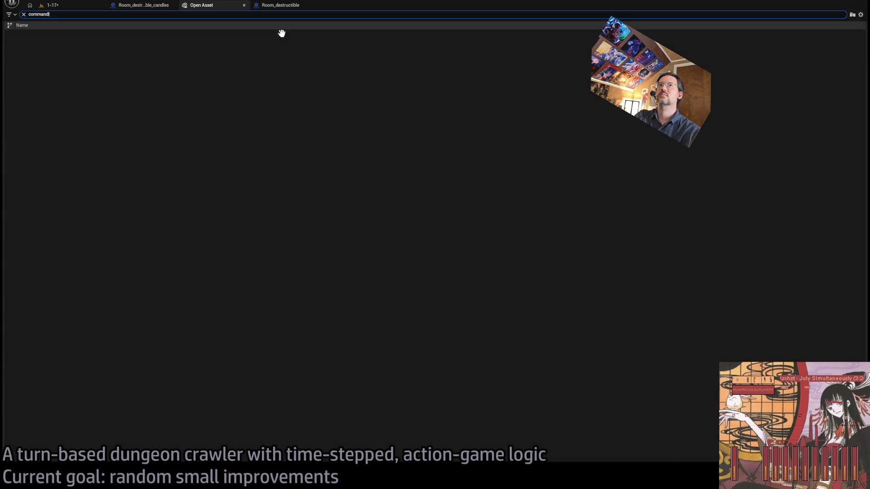
pyautogui.click(137, 56)
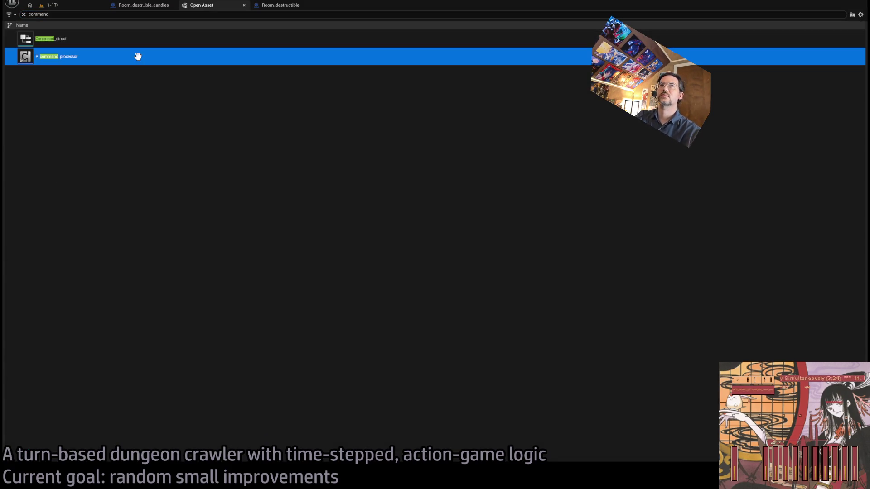
pyautogui.press('Return')
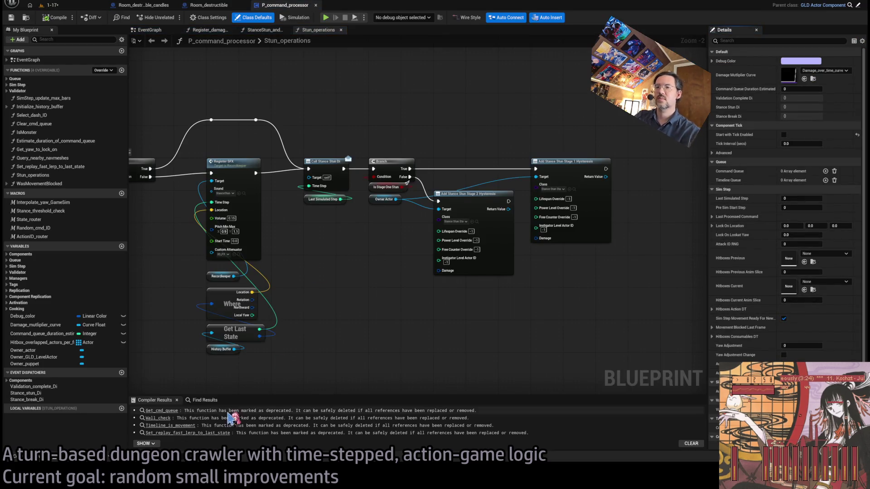
# Search the Blueprint for 'drops' and jump to the Drops Component Class match.
pyautogui.hotkey('ctrl', 'f')
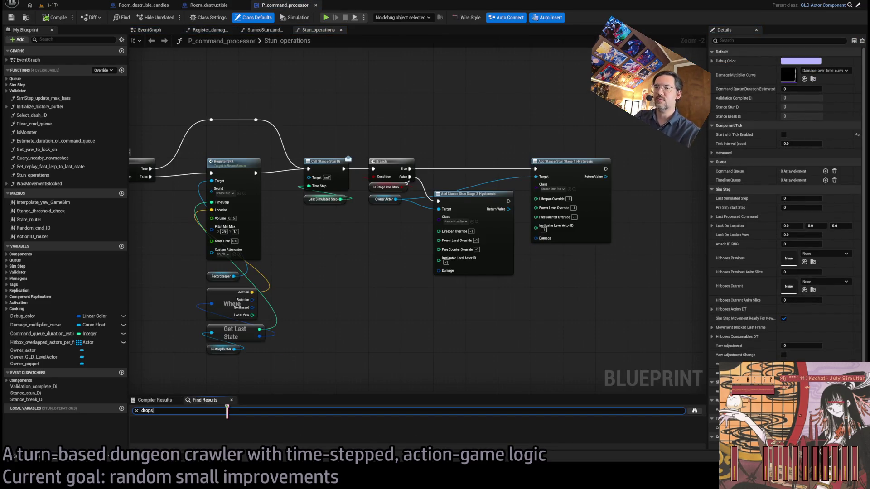
pyautogui.press('Return')
pyautogui.click(192, 436)
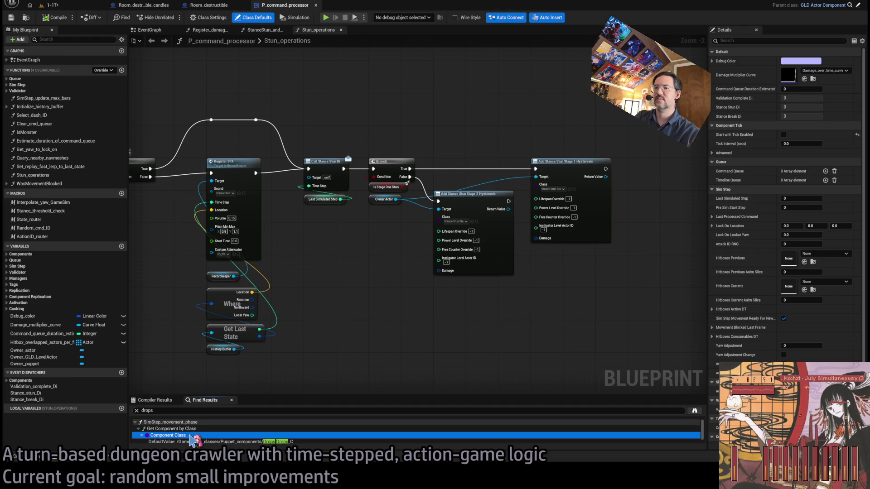
pyautogui.doubleClick(193, 436)
pyautogui.scroll(4, 361, 276)
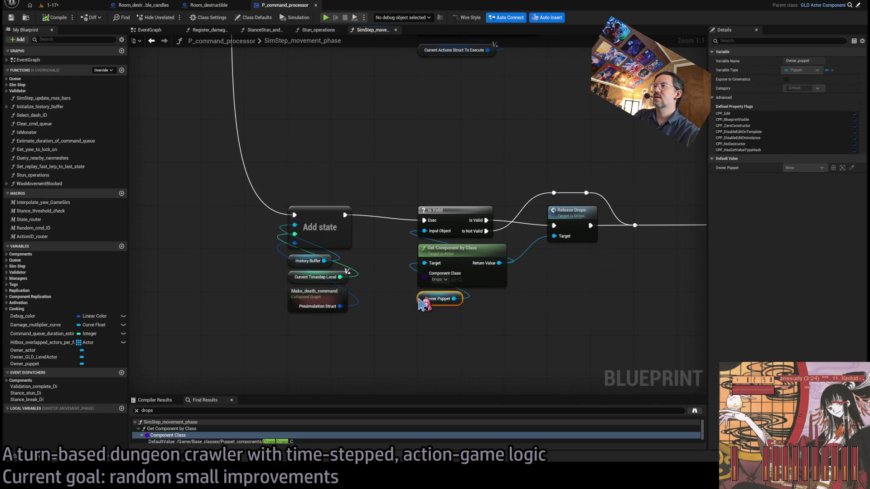
# Pan SimStep_movement_phase to the Release Drops node and open Drops at Release_drops.
pyautogui.scroll(-5, 462, 331)
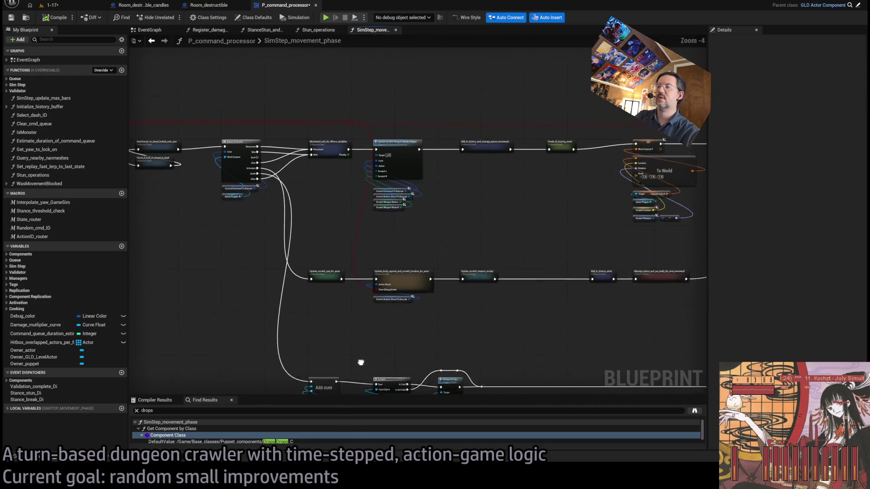
pyautogui.scroll(4, 296, 175)
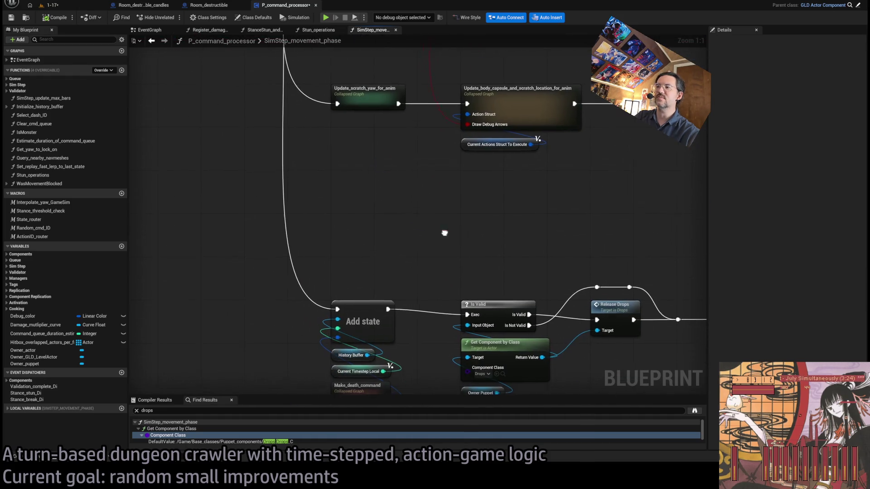
pyautogui.scroll(-1, 413, 200)
pyautogui.scroll(-4, 334, 233)
pyautogui.scroll(2, 519, 258)
pyautogui.moveTo(572, 240); pyautogui.dragTo(384, 346)
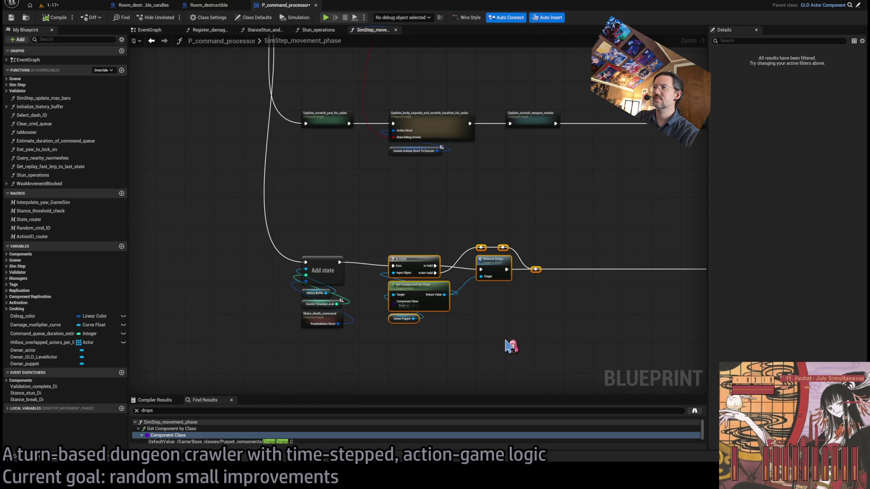
pyautogui.moveTo(451, 248)
pyautogui.mouseDown()
pyautogui.moveTo(381, 254)
pyautogui.moveTo(414, 346)
pyautogui.mouseUp()
pyautogui.click(384, 248)
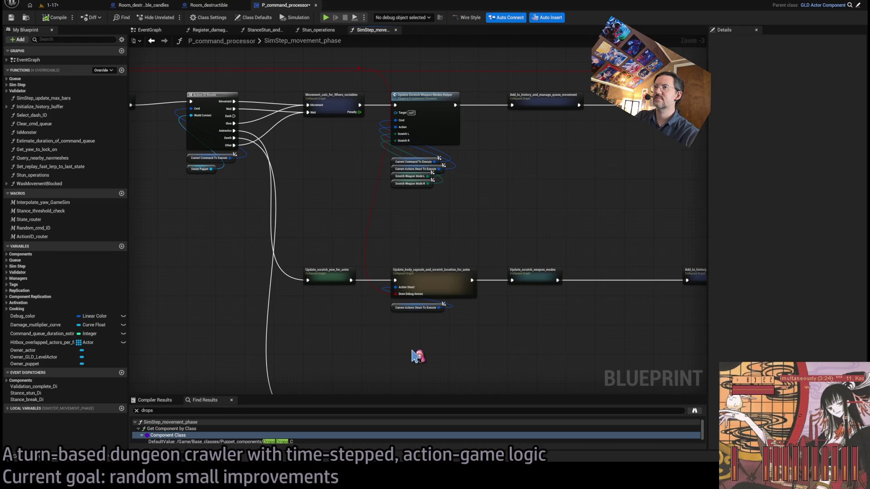
pyautogui.moveTo(411, 350); pyautogui.dragTo(420, 291)
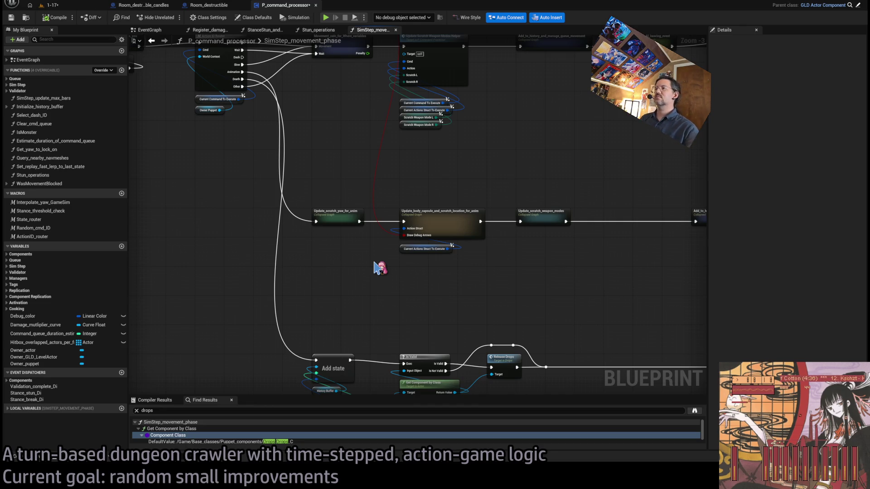
pyautogui.doubleClick(514, 364)
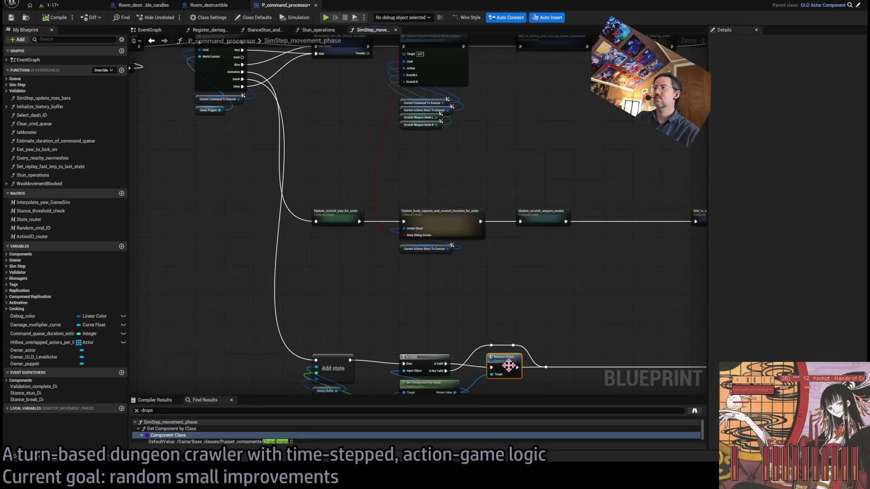
pyautogui.click(382, 205)
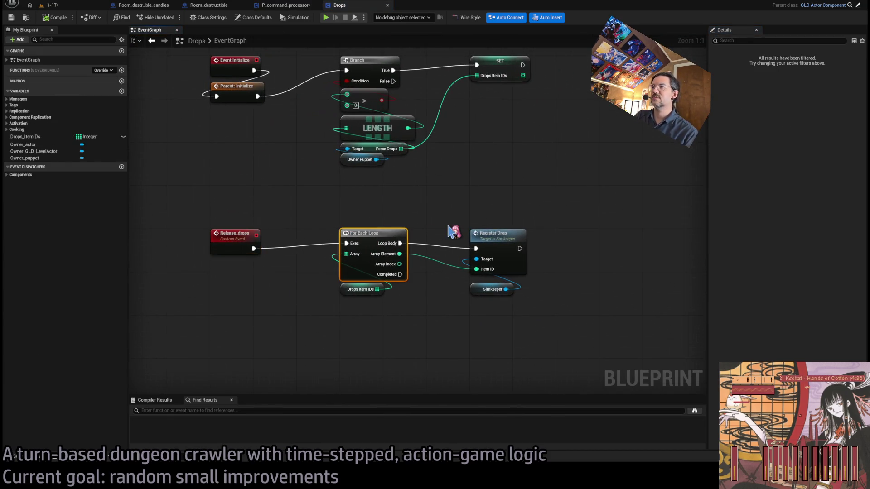
# Make room beside the For Each Loop and drag a wire from its Completed pin.
pyautogui.click(486, 292)
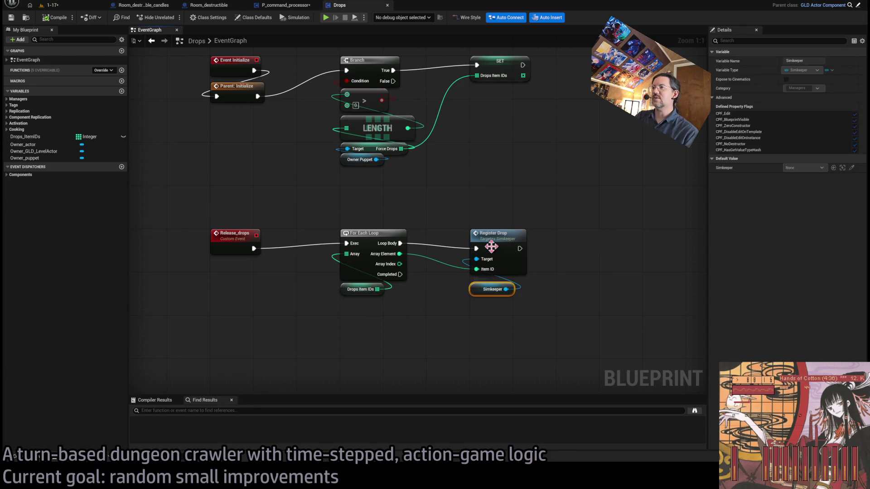
pyautogui.click(369, 256)
pyautogui.moveTo(444, 316); pyautogui.dragTo(369, 325)
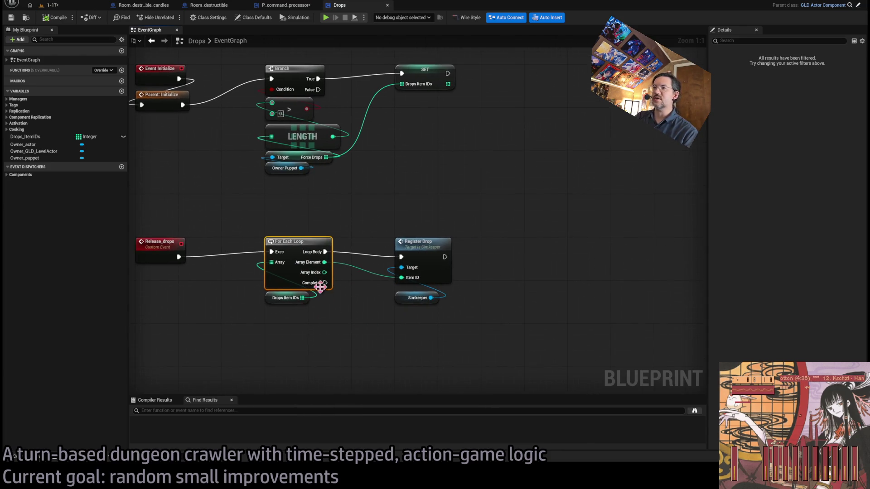
pyautogui.moveTo(325, 282)
pyautogui.mouseDown()
pyautogui.moveTo(412, 214)
pyautogui.moveTo(444, 208)
pyautogui.mouseUp()
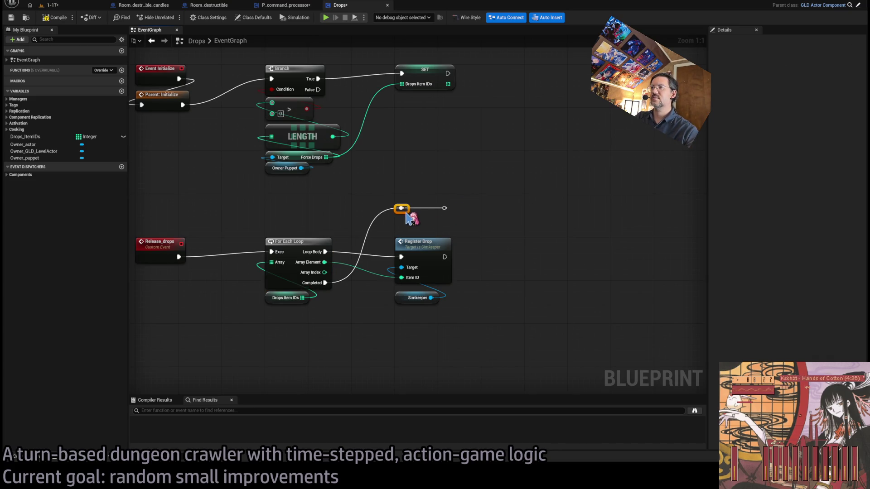
# Clear the Drops Item IDs array after the loop completes and compile Drops.
pyautogui.click(284, 299)
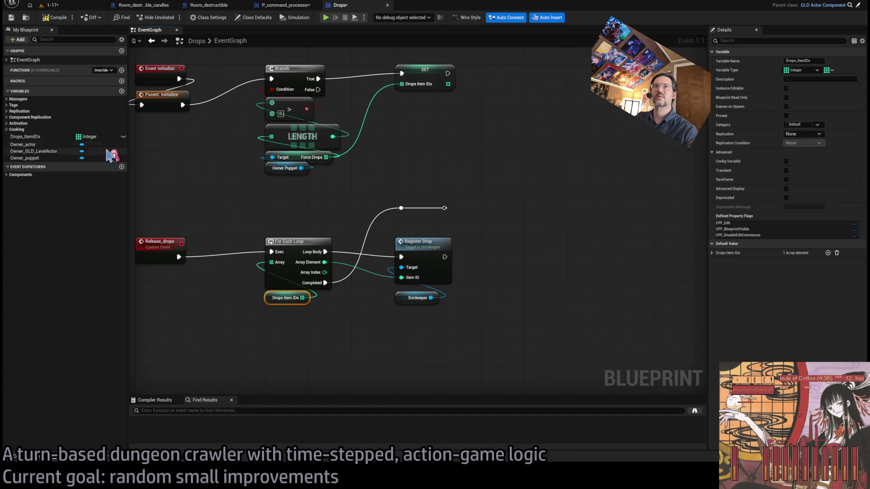
pyautogui.click(28, 136)
pyautogui.moveTo(29, 139)
pyautogui.mouseDown()
pyautogui.moveTo(528, 310)
pyautogui.moveTo(517, 276)
pyautogui.moveTo(546, 258)
pyautogui.mouseUp()
pyautogui.moveTo(522, 311); pyautogui.dragTo(532, 274)
pyautogui.moveTo(445, 209); pyautogui.dragTo(531, 246)
pyautogui.click(59, 21)
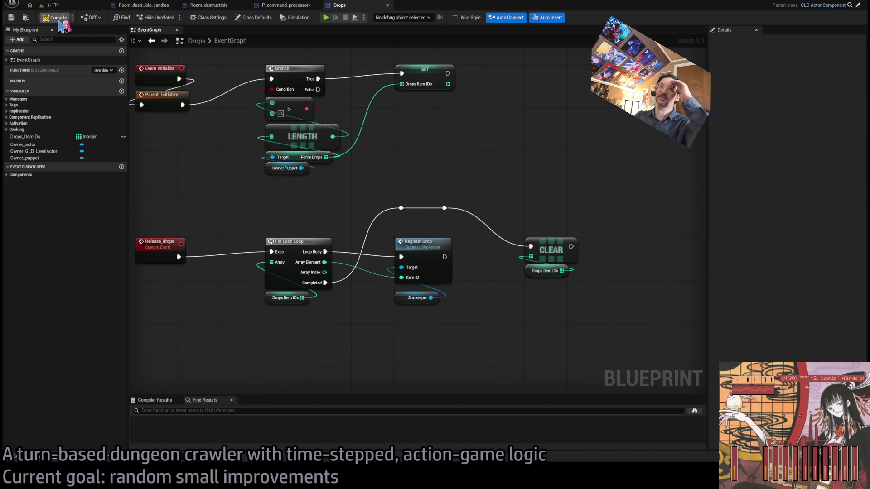
pyautogui.click(286, 5)
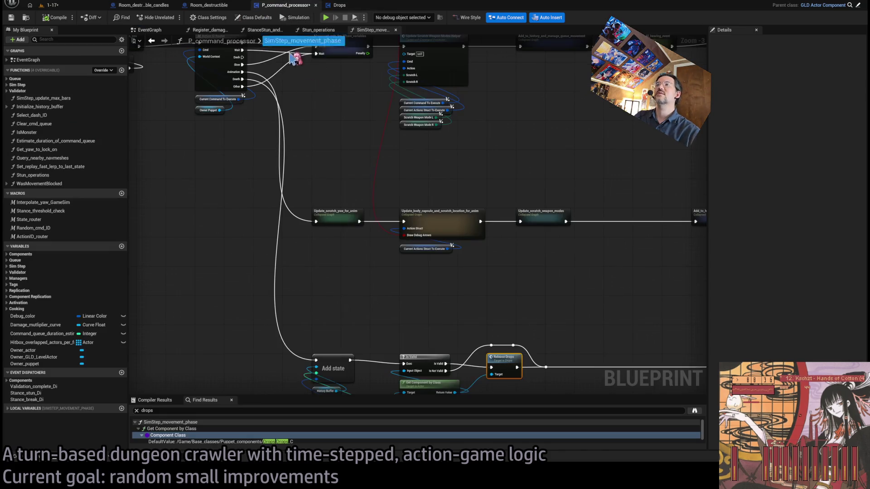
# Zoom in on the Action ID Router, copy and paste the Current Command To Execute getter, then delete the copy.
pyautogui.moveTo(463, 187)
pyautogui.mouseDown()
pyautogui.moveTo(507, 227)
pyautogui.moveTo(534, 232)
pyautogui.mouseUp()
pyautogui.scroll(1, 412, 232)
pyautogui.moveTo(410, 233)
pyautogui.mouseDown()
pyautogui.moveTo(493, 287)
pyautogui.moveTo(399, 247)
pyautogui.moveTo(326, 252)
pyautogui.moveTo(414, 177)
pyautogui.mouseUp()
pyautogui.scroll(2, 413, 256)
pyautogui.click(319, 146)
pyautogui.hotkey('ctrl', 'c')
pyautogui.hotkey('ctrl', 'v')
pyautogui.moveTo(364, 298); pyautogui.dragTo(314, 217)
pyautogui.press('Delete')
# Drag the Current Actions Struct To Execute local variable into the graph and add a Break Actions node.
pyautogui.scroll(-4, 458, 210)
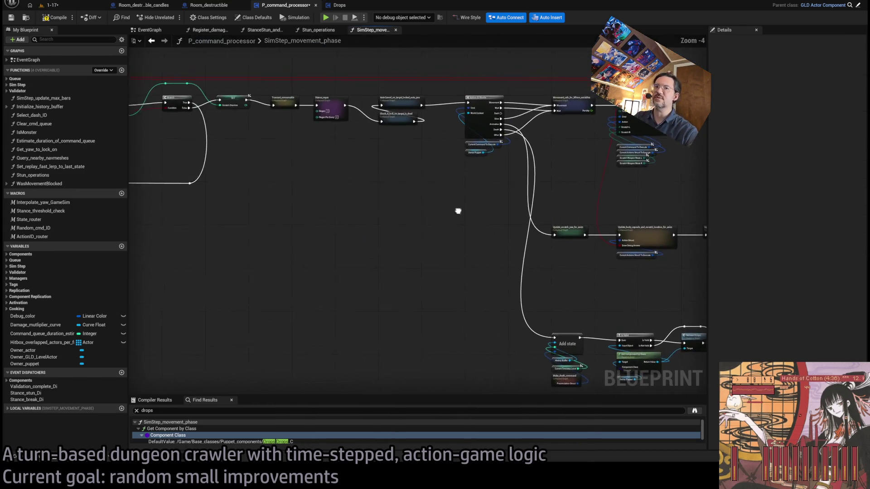
pyautogui.click(45, 409)
pyautogui.scroll(-3, 74, 367)
pyautogui.scroll(-2, 75, 366)
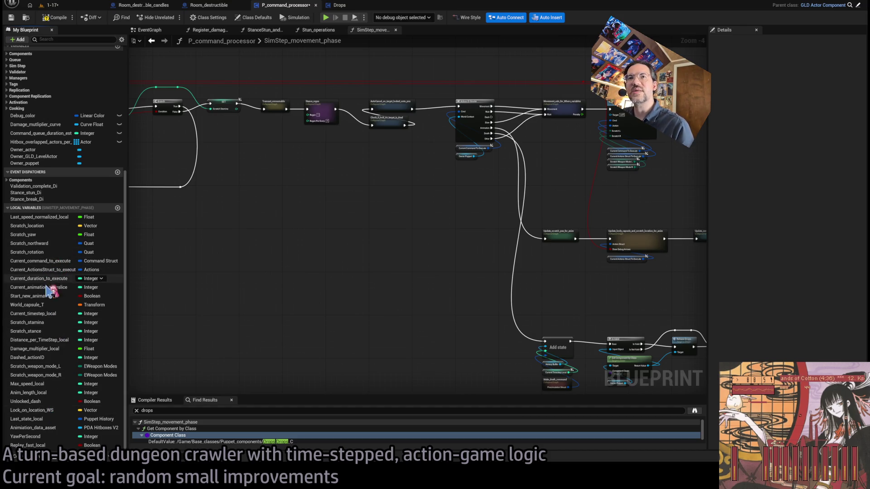
pyautogui.moveTo(48, 274)
pyautogui.mouseDown()
pyautogui.moveTo(286, 302)
pyautogui.moveTo(321, 259)
pyautogui.mouseUp()
pyautogui.click(335, 272)
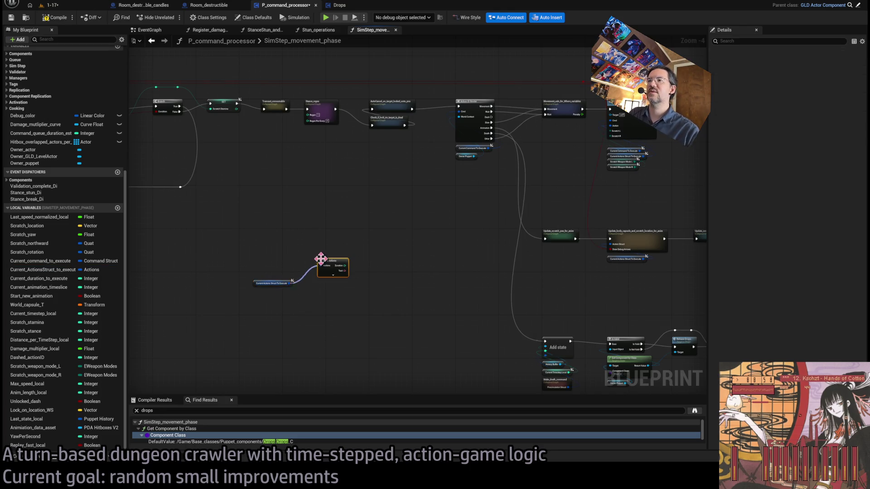
# Expand Break Actions and feed its Special Action Type pin into an Equal (Enum) check.
pyautogui.click(334, 275)
pyautogui.scroll(5, 420, 260)
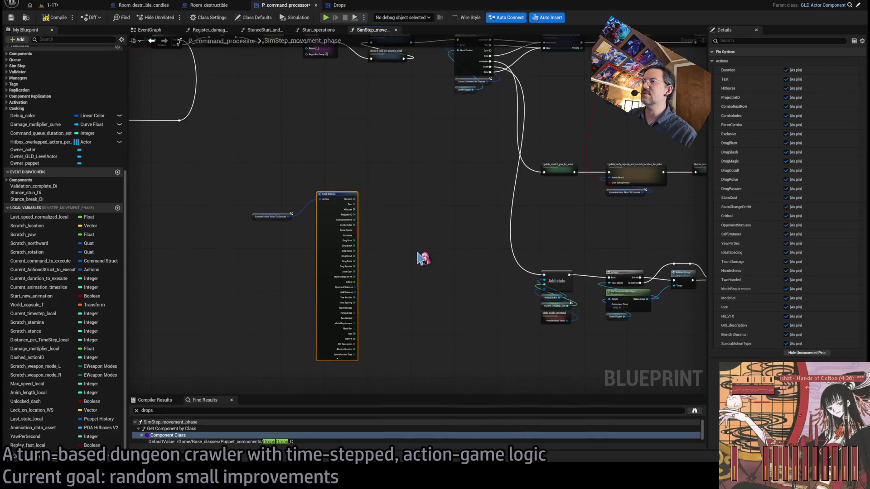
pyautogui.moveTo(423, 283); pyautogui.dragTo(429, 238)
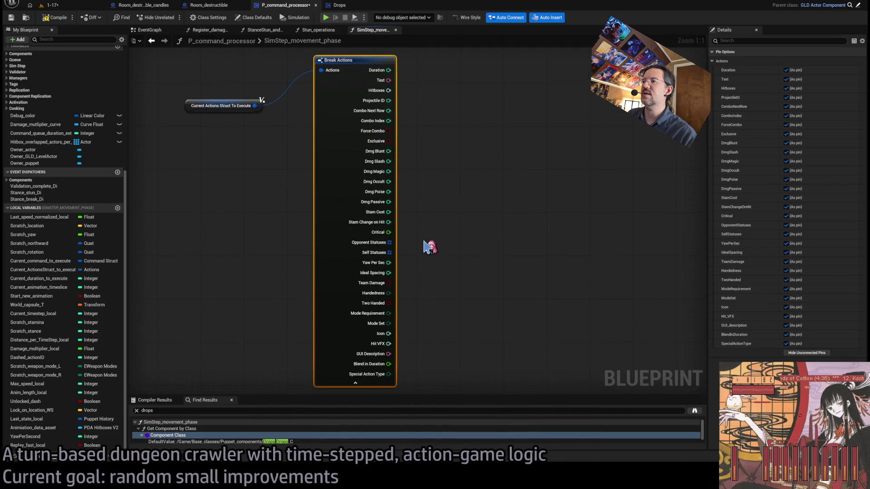
pyautogui.scroll(-2, 434, 282)
pyautogui.moveTo(381, 332); pyautogui.dragTo(428, 331)
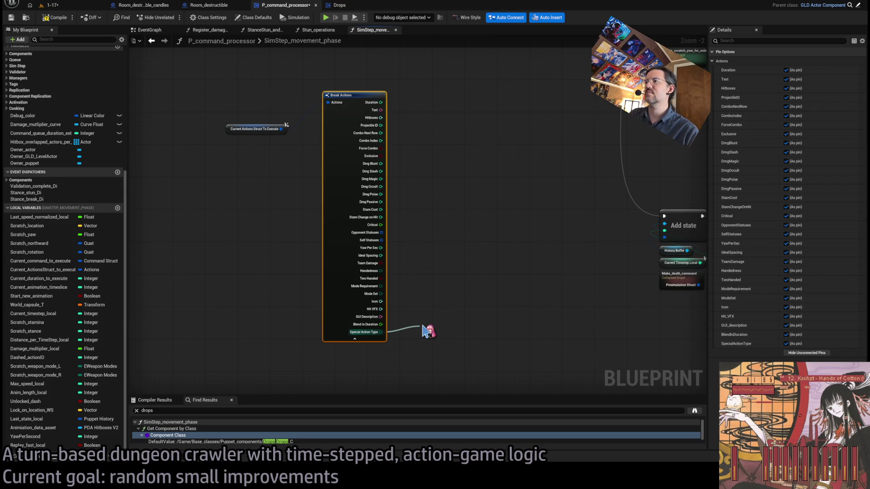
pyautogui.press('Return')
# Hide Break Actions' unconnected pins and stack the getter, Break Actions and enum comparison together.
pyautogui.scroll(2, 431, 275)
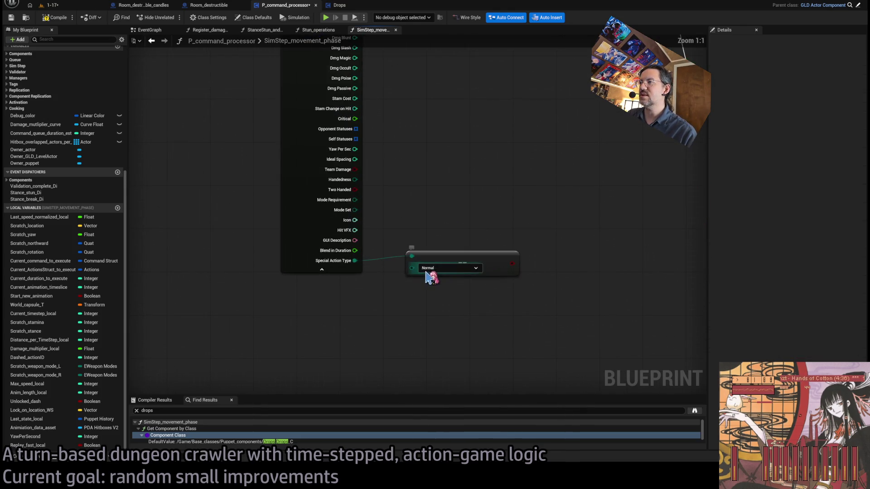
pyautogui.scroll(-4, 441, 227)
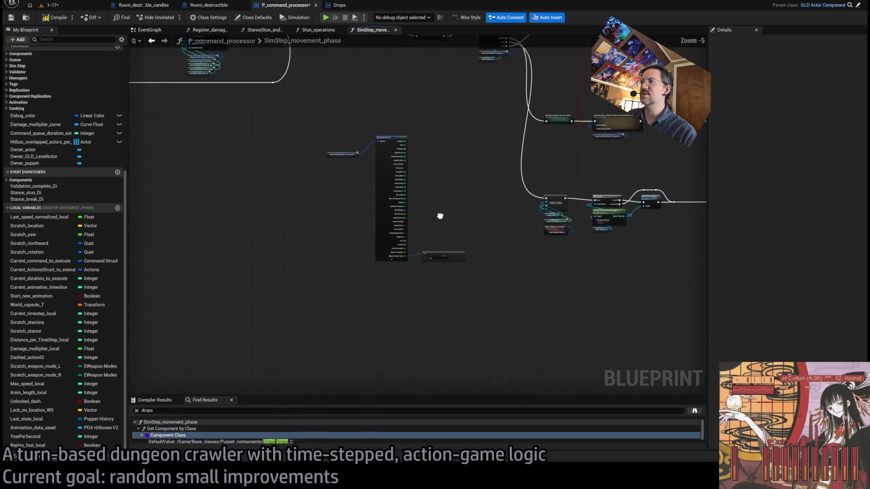
pyautogui.click(370, 209)
pyautogui.click(818, 354)
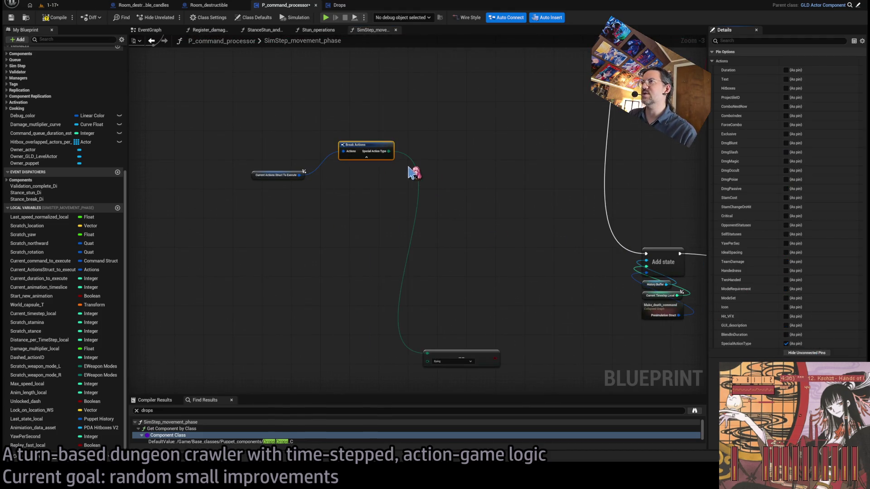
pyautogui.moveTo(270, 176); pyautogui.dragTo(345, 166)
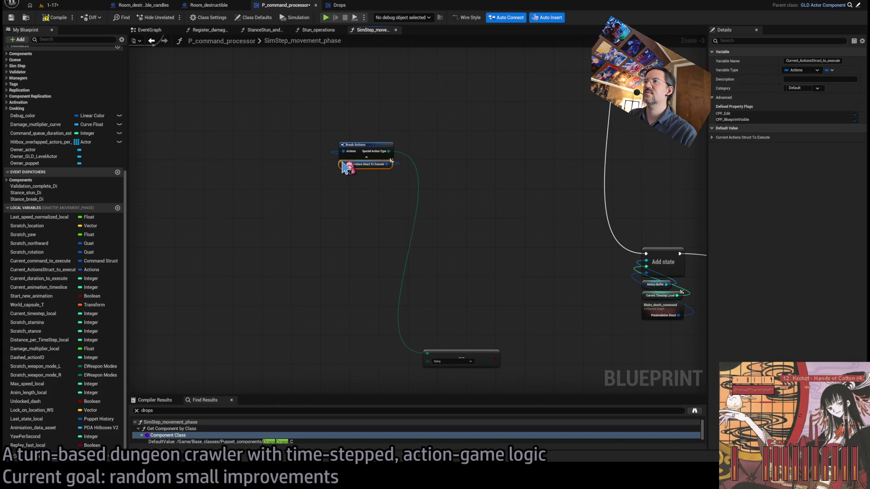
pyautogui.moveTo(453, 356)
pyautogui.mouseDown()
pyautogui.moveTo(448, 186)
pyautogui.moveTo(381, 123)
pyautogui.moveTo(369, 131)
pyautogui.mouseUp()
pyautogui.moveTo(407, 177); pyautogui.dragTo(326, 242)
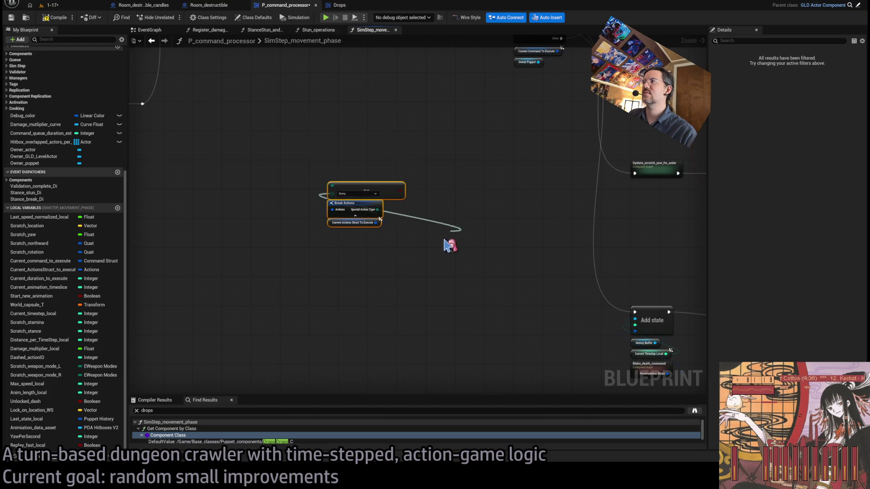
pyautogui.moveTo(423, 144); pyautogui.dragTo(373, 288)
pyautogui.moveTo(296, 271); pyautogui.dragTo(437, 284)
# Open the Action ID Router macro from the movement phase graph.
pyautogui.moveTo(463, 243)
pyautogui.mouseDown()
pyautogui.moveTo(375, 292)
pyautogui.moveTo(382, 248)
pyautogui.mouseUp()
pyautogui.scroll(3, 382, 248)
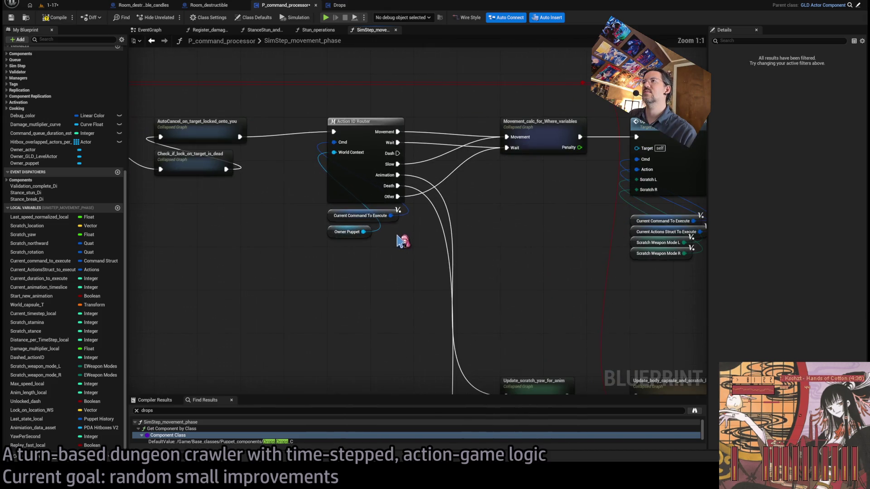
pyautogui.click(347, 192)
pyautogui.scroll(-3, 347, 191)
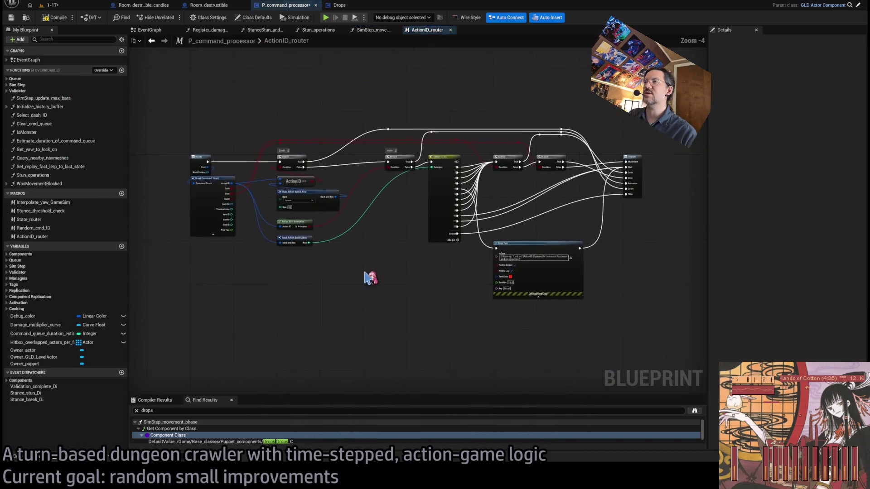
pyautogui.doubleClick(311, 214)
pyautogui.scroll(2, 470, 281)
pyautogui.moveTo(470, 281); pyautogui.dragTo(506, 295)
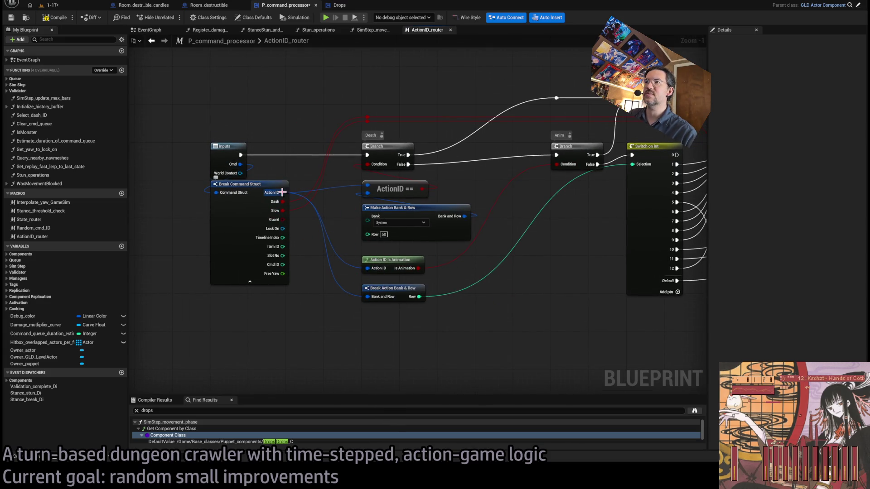
pyautogui.moveTo(339, 323); pyautogui.dragTo(274, 319)
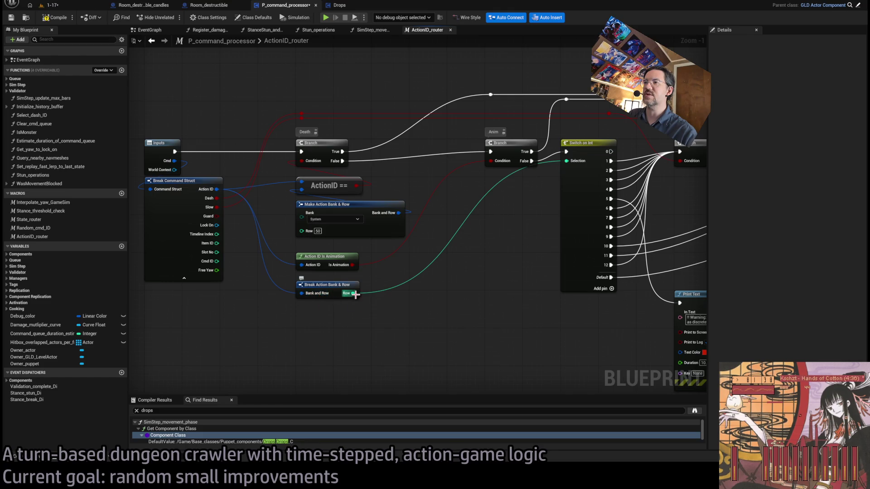
pyautogui.moveTo(355, 224); pyautogui.dragTo(269, 232)
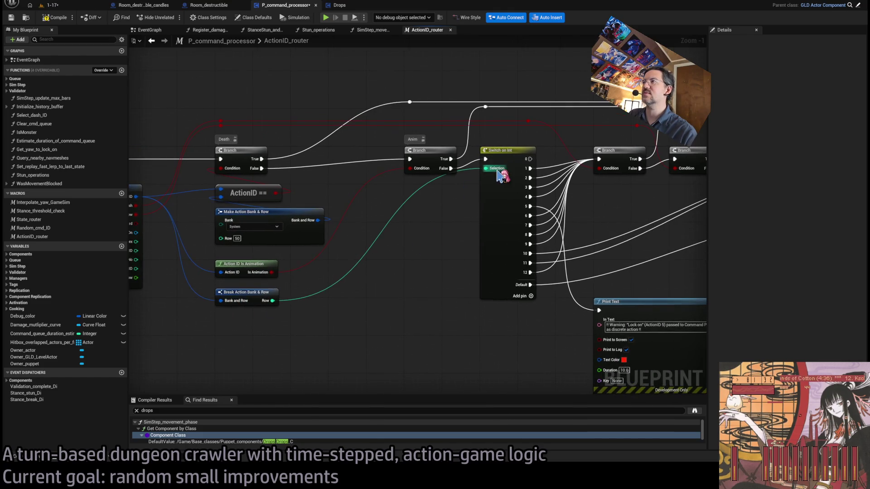
pyautogui.moveTo(431, 267); pyautogui.dragTo(309, 281)
pyautogui.moveTo(416, 296)
pyautogui.mouseDown()
pyautogui.moveTo(311, 244)
pyautogui.moveTo(302, 255)
pyautogui.mouseUp()
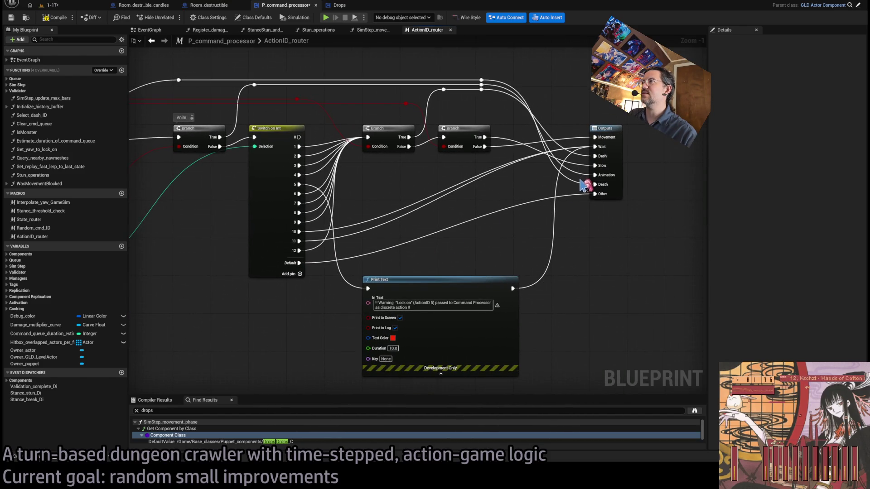
pyautogui.moveTo(348, 119); pyautogui.dragTo(555, 130)
pyautogui.moveTo(295, 134)
pyautogui.mouseDown()
pyautogui.moveTo(402, 152)
pyautogui.moveTo(419, 143)
pyautogui.mouseUp()
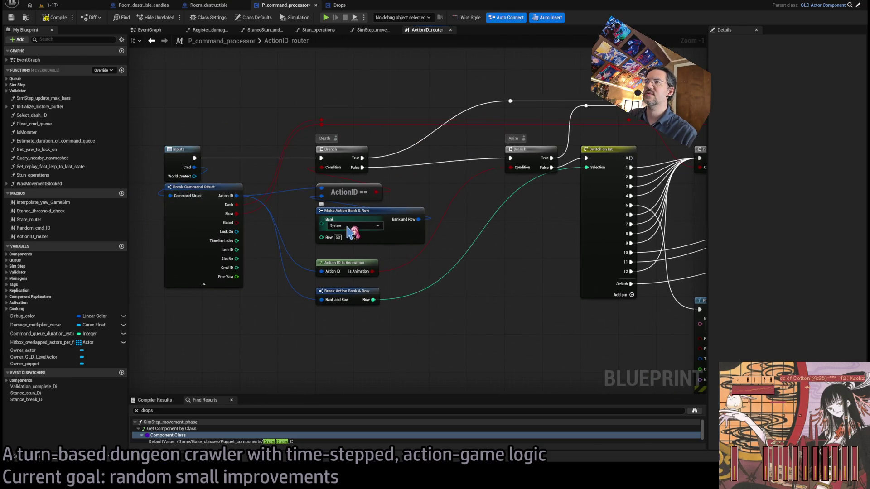